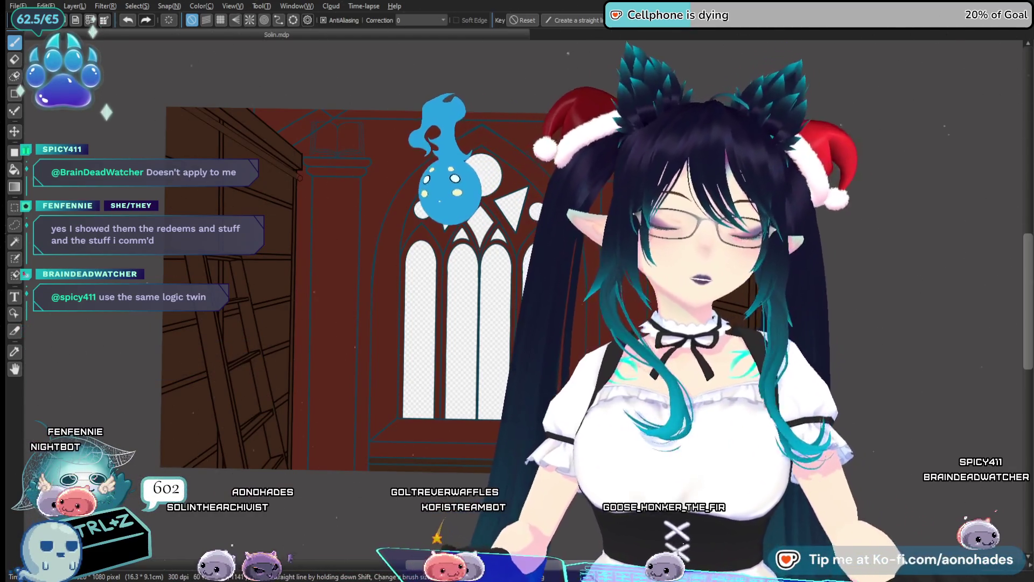
Drop cursed.png onto the MediBang canvas area to open it as a new document.
left_click_drag(1024, 299, 512, 299)
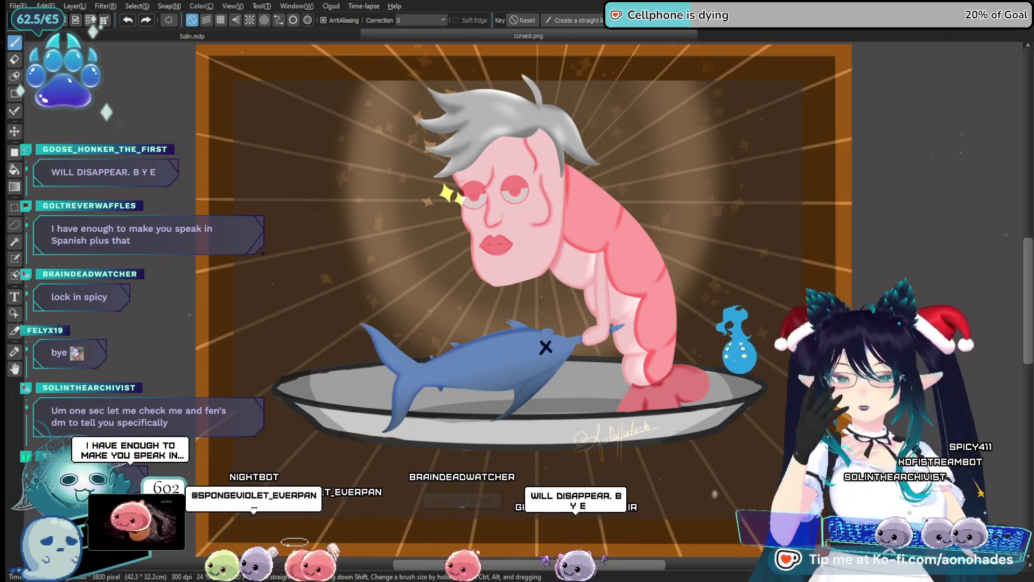
Undo the last action and switch back to the Solin.mdp gothic window drawing.
key("ctrl+z")
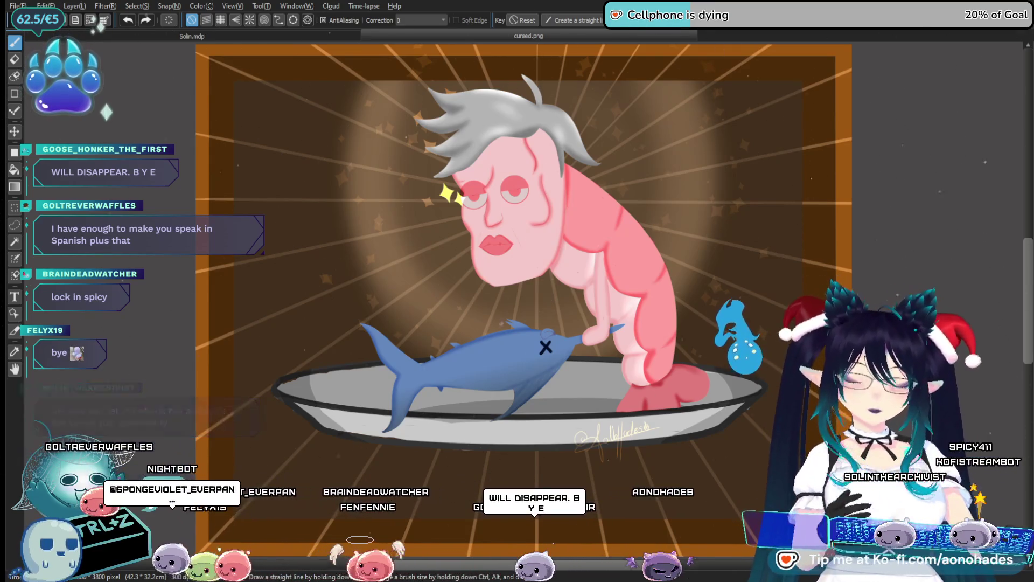
key("ctrl+Tab")
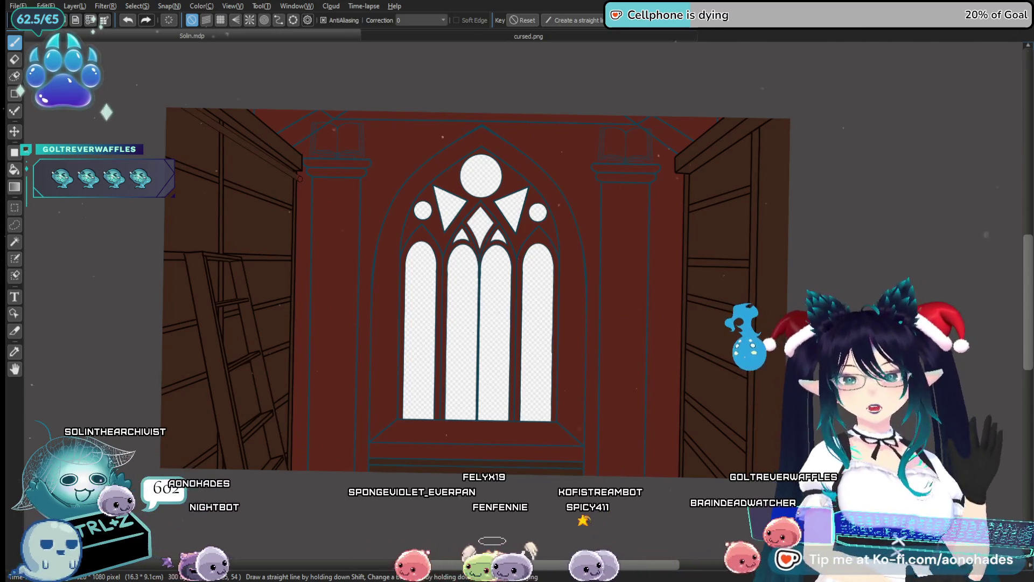
Bring the cursed.png shrimp image tab to the front.
left_click(455, 36)
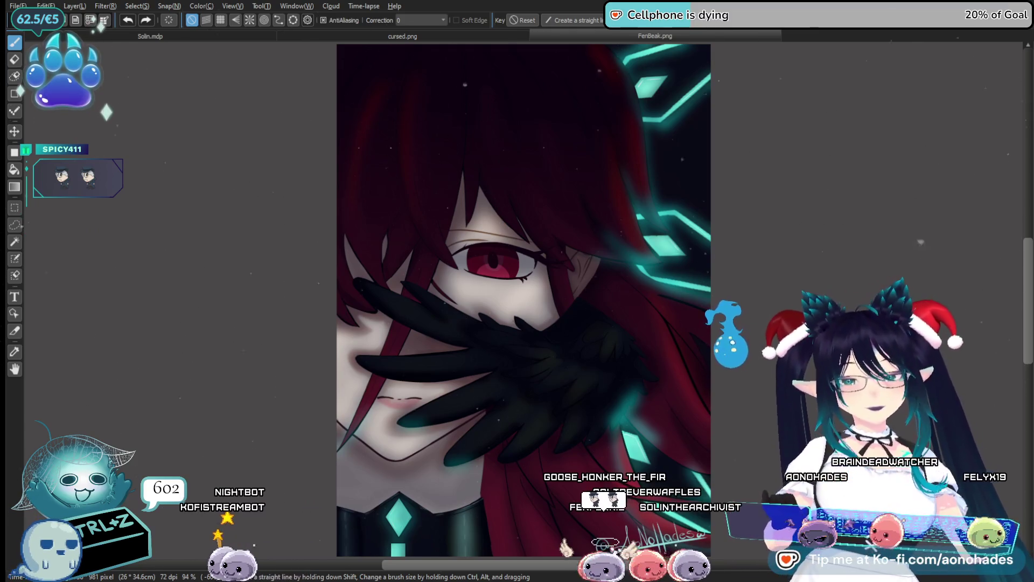
Return to the Solin.mdp drawing and restore the hidden side panels.
key("ctrl+Tab")
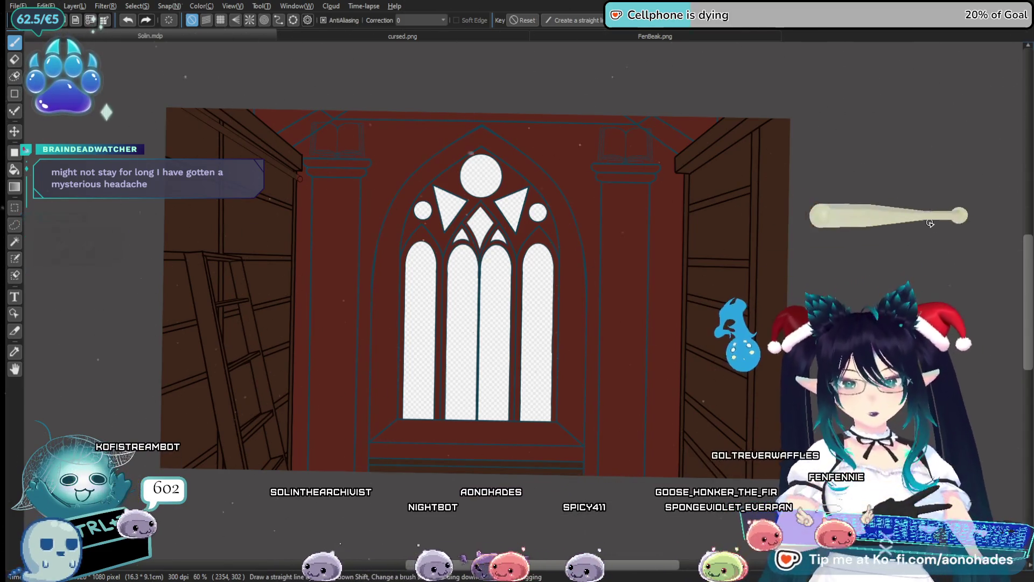
key("Tab")
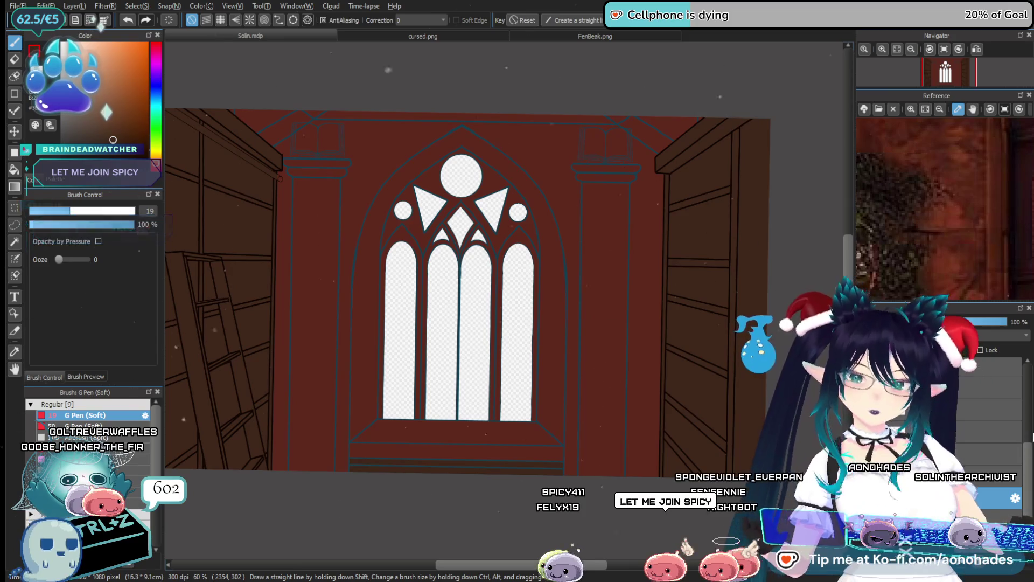
Select the layer just above the current one in the Layers panel.
left_click(1008, 451)
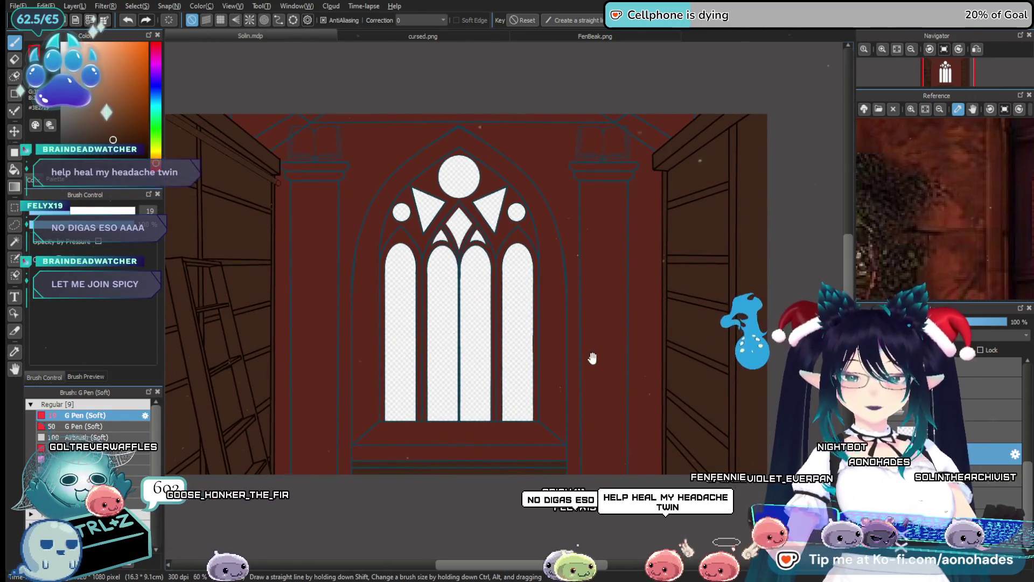
scroll(593, 357, "up", 2)
scroll(622, 375, "down", 2)
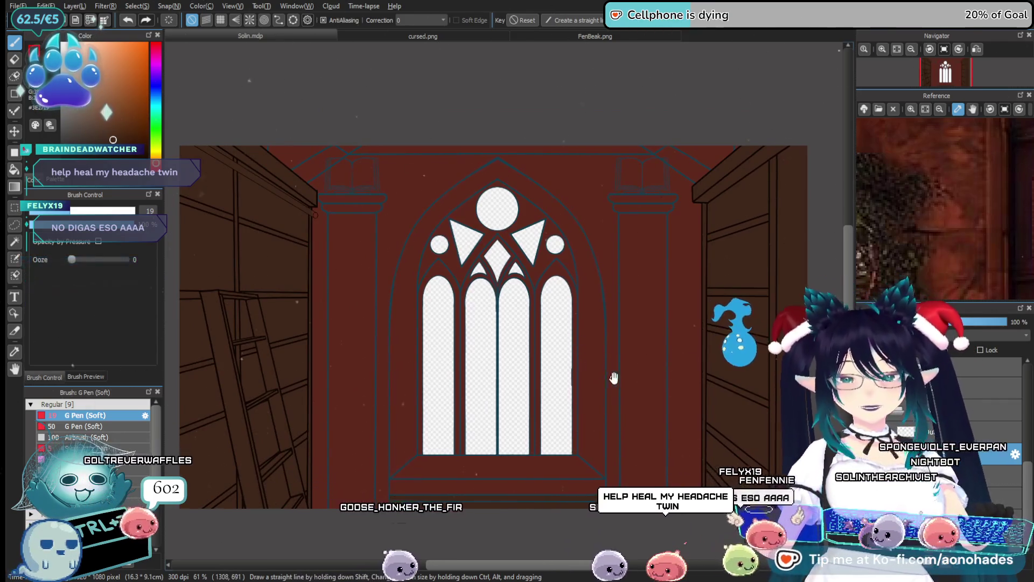
scroll(608, 376, "up", 1)
scroll(609, 373, "down", 1)
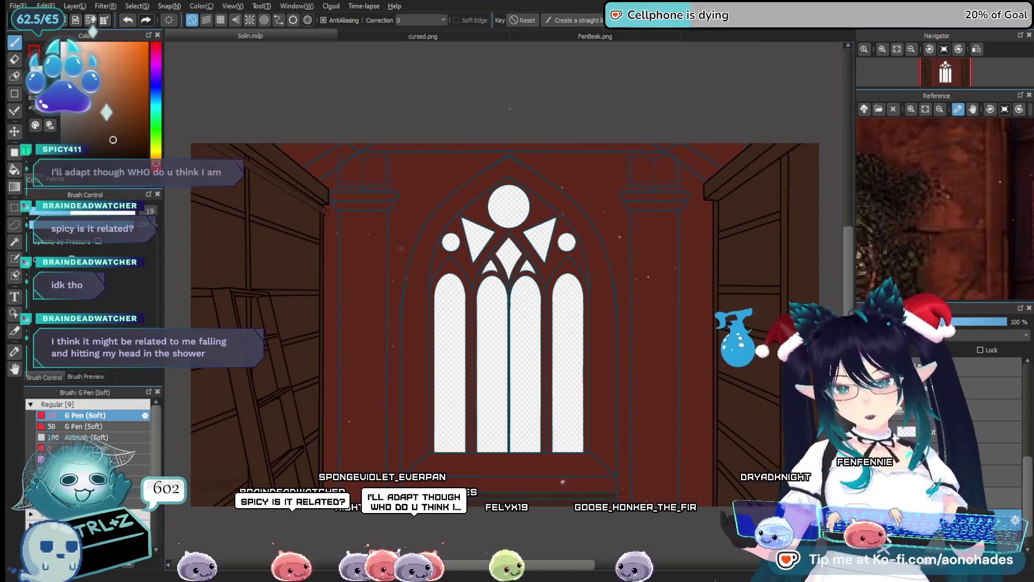
Fit the library reference photo, then zoom and pan it onto the window and hanging plants.
left_click(927, 108)
left_click(972, 111)
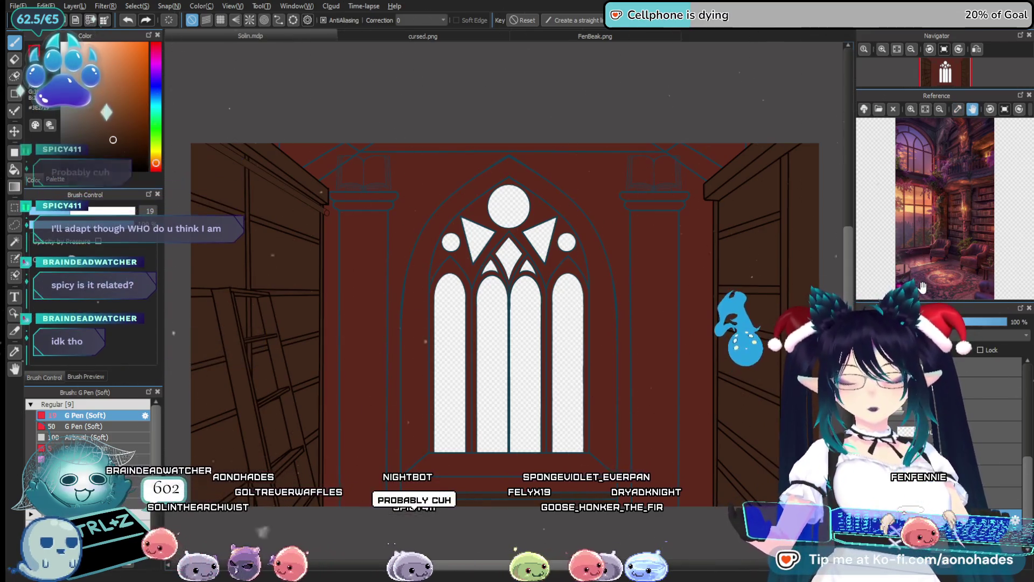
mouse_move(922, 286)
left_mouse_down()
mouse_move(884, 178)
mouse_move(931, 172)
mouse_move(936, 200)
left_mouse_up()
left_click(912, 109)
left_click(911, 109)
left_click(912, 110)
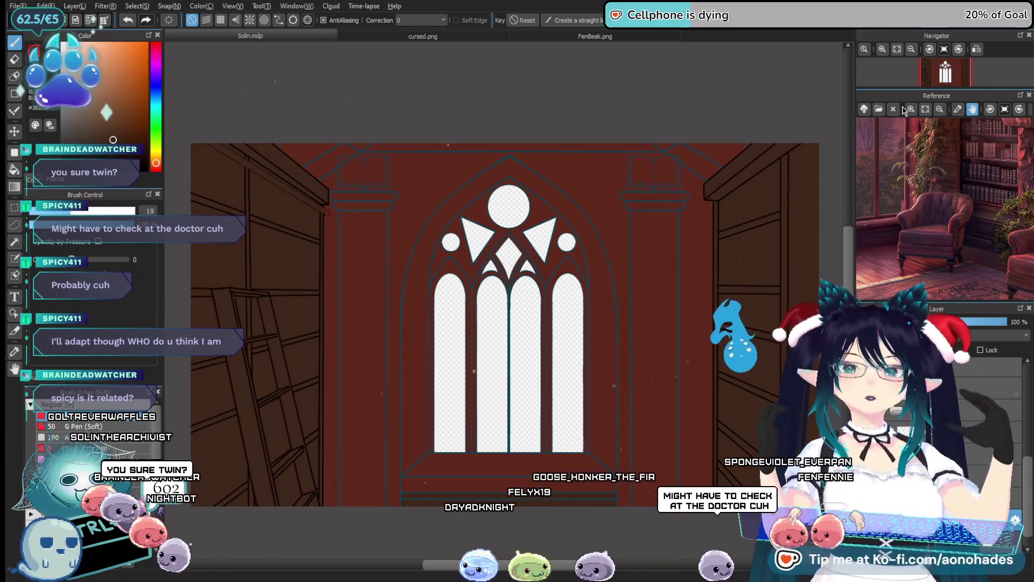
left_click(912, 109)
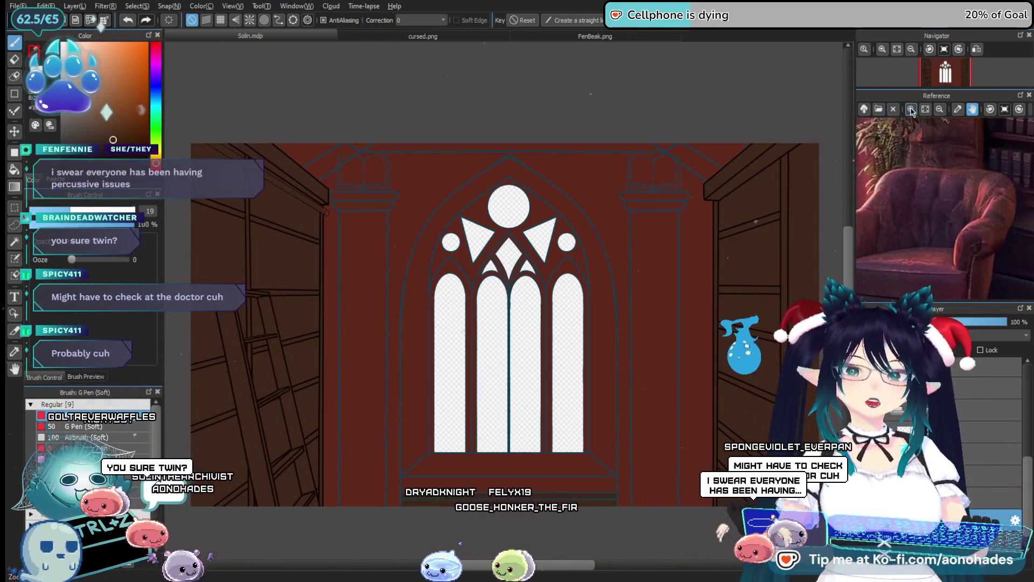
left_click(912, 109)
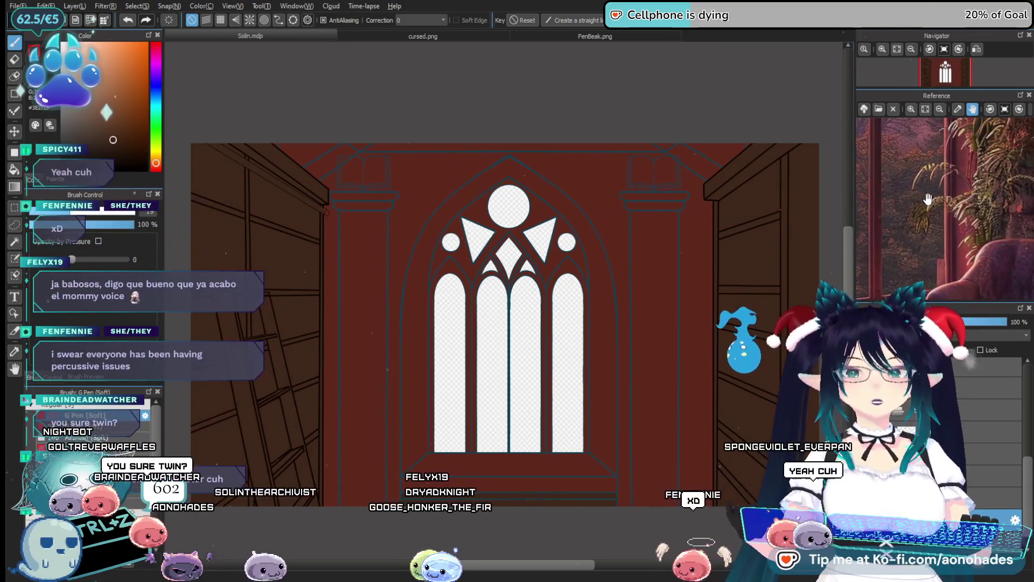
left_click_drag(930, 220, 930, 226)
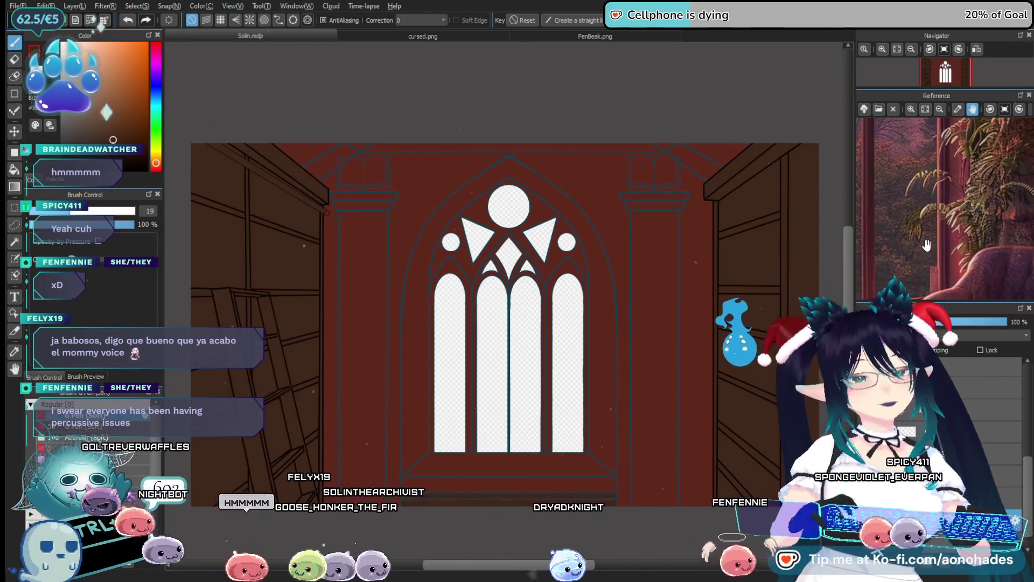
key("ctrl+plus")
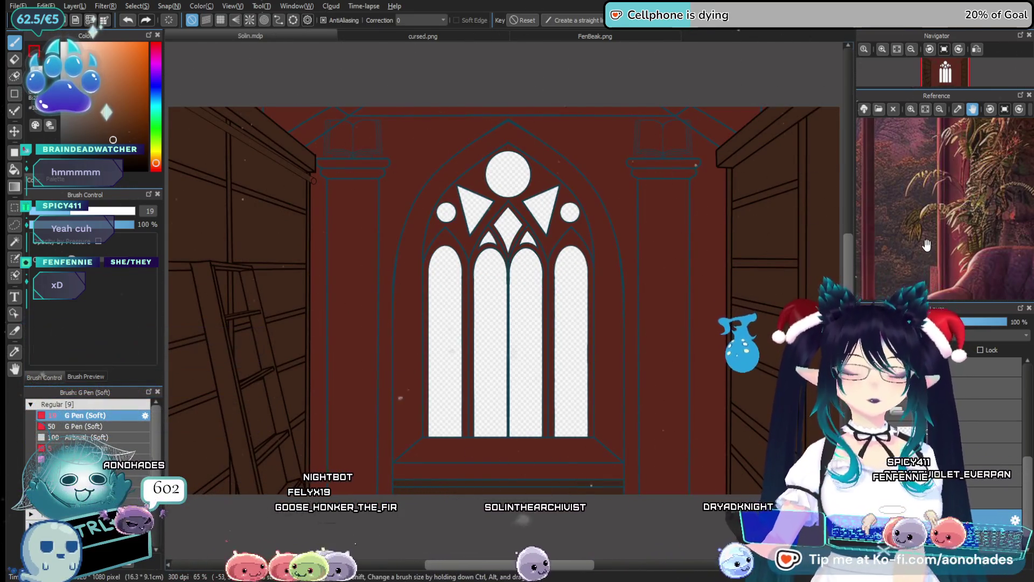
Pan the reference photo to the sofa and window, then magnify the window sill.
left_click_drag(926, 245, 914, 211)
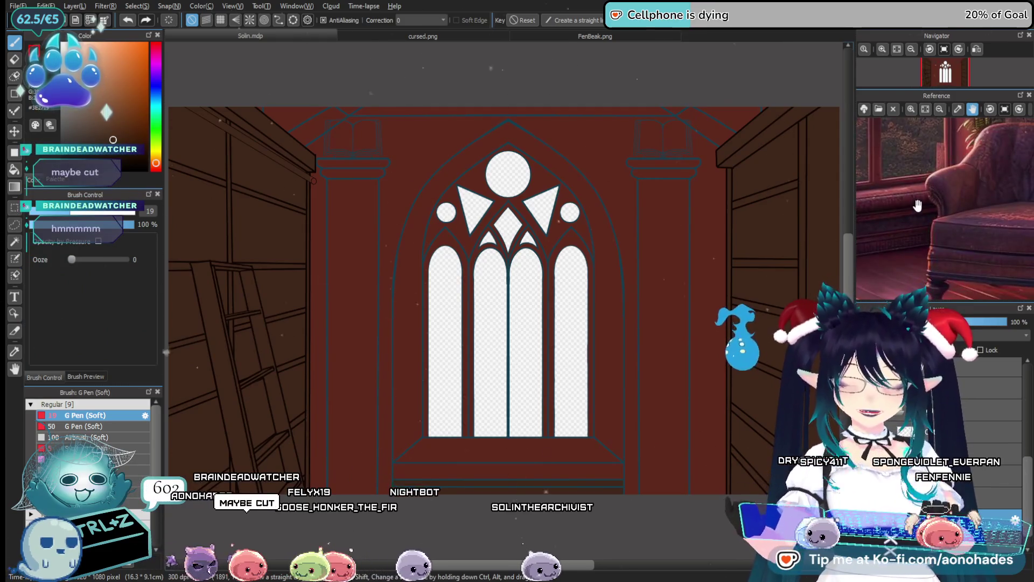
mouse_move(904, 227)
left_mouse_down()
mouse_move(930, 218)
mouse_move(929, 244)
mouse_move(945, 232)
mouse_move(937, 193)
mouse_move(917, 240)
mouse_move(925, 172)
mouse_move(910, 199)
mouse_move(910, 242)
mouse_move(947, 97)
left_mouse_up()
left_click(913, 115)
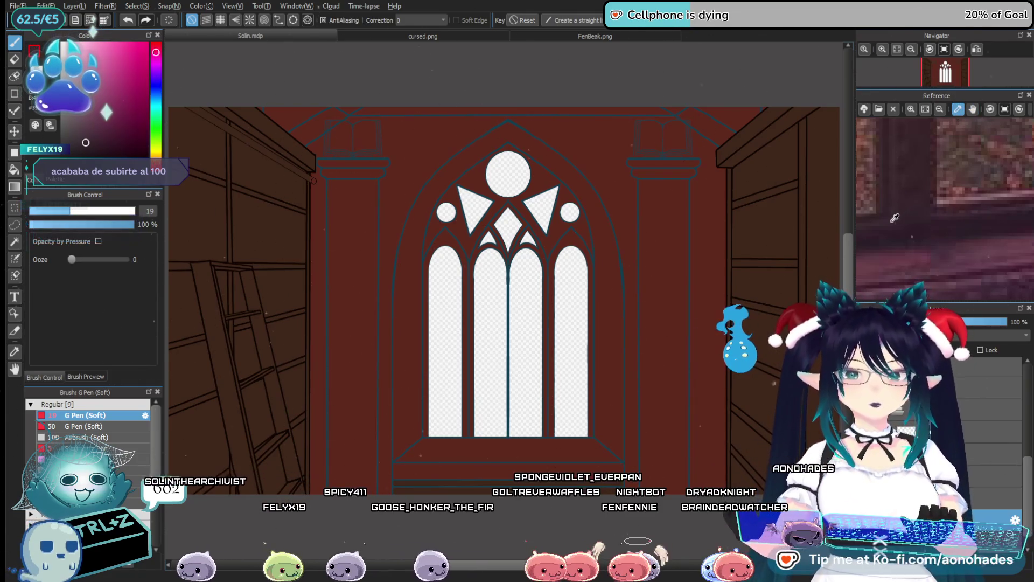
Try several dark test strokes around the window frame, undoing each one.
left_click_drag(621, 367, 727, 365)
key("ctrl+z")
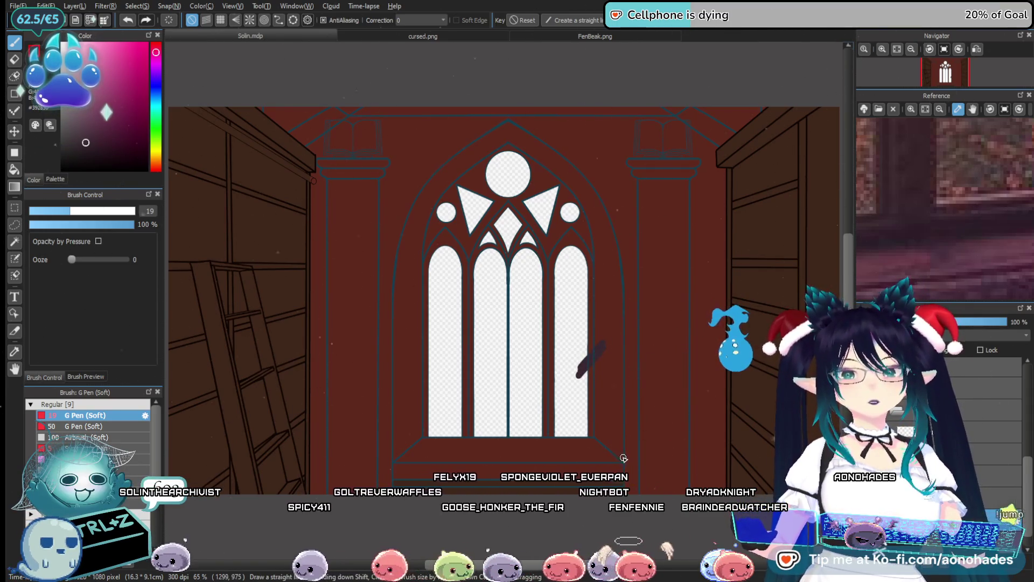
scroll(607, 397, "up", 5)
key("ctrl+z")
mouse_move(598, 326)
left_mouse_down()
mouse_move(576, 330)
mouse_move(528, 397)
mouse_move(628, 330)
left_mouse_up()
key("ctrl+z")
key("ctrl+z")
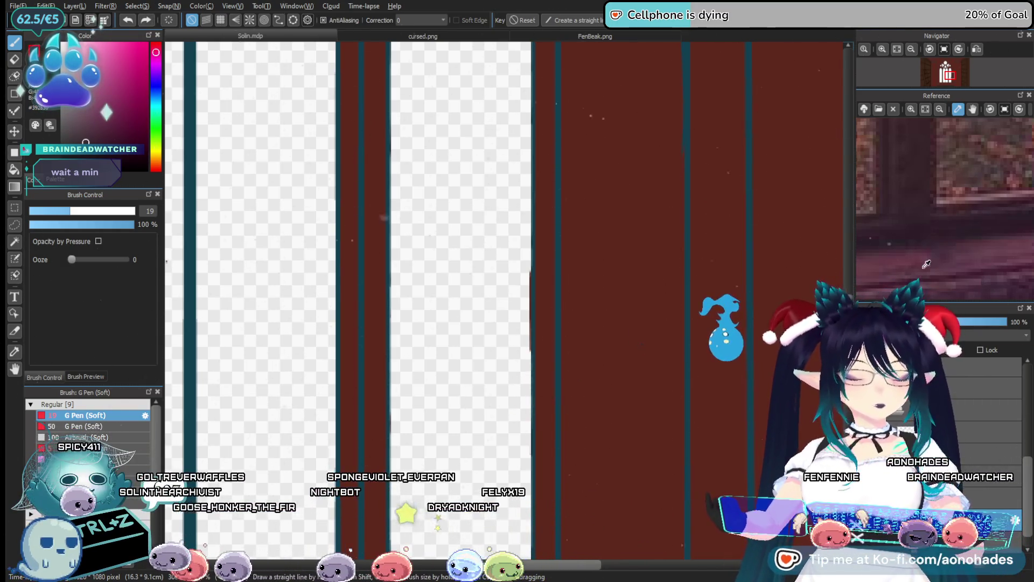
mouse_move(512, 412)
left_mouse_down()
mouse_move(539, 390)
mouse_move(518, 419)
left_mouse_up()
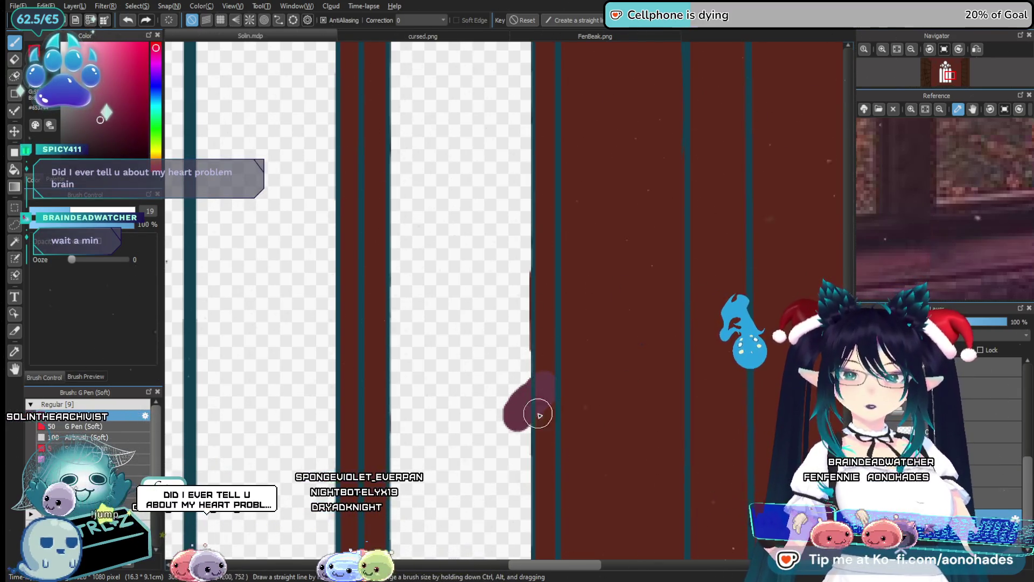
key("ctrl+z")
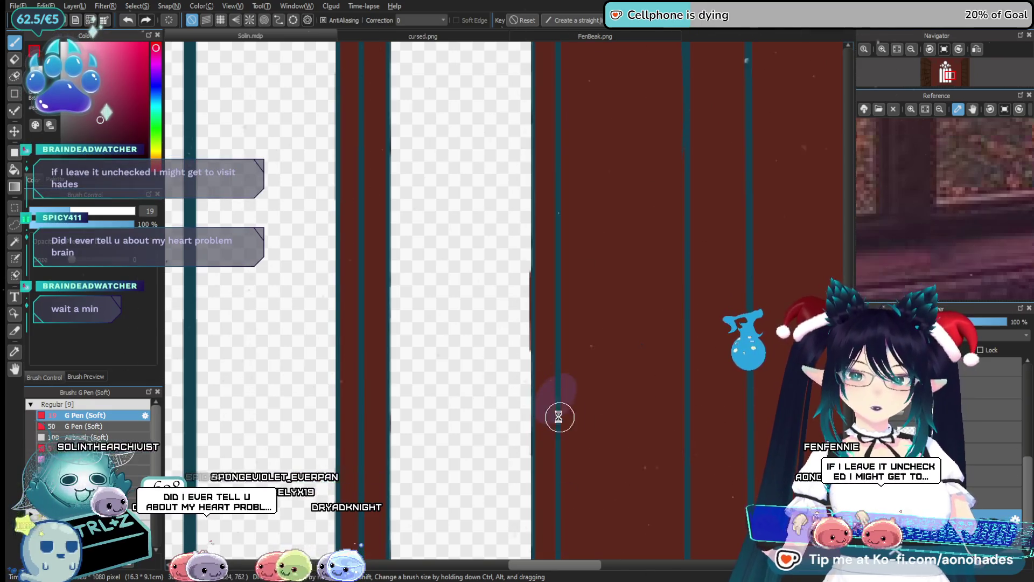
left_click_drag(520, 376, 563, 336)
key("ctrl+z")
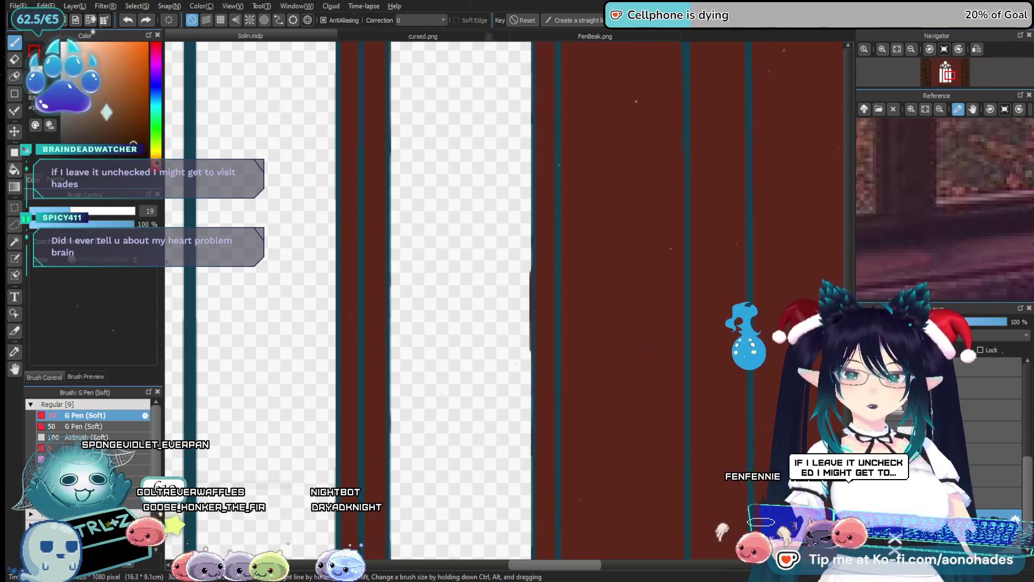
mouse_move(496, 334)
left_mouse_down()
mouse_move(537, 300)
mouse_move(533, 323)
left_mouse_up()
key("ctrl+z")
Pick a brown colour and paint a short diagonal brown stroke on the dark red area.
left_click(119, 138)
mouse_move(530, 369)
left_mouse_down()
mouse_move(551, 341)
mouse_move(526, 397)
mouse_move(568, 334)
left_mouse_up()
key("ctrl+z")
left_click(108, 116)
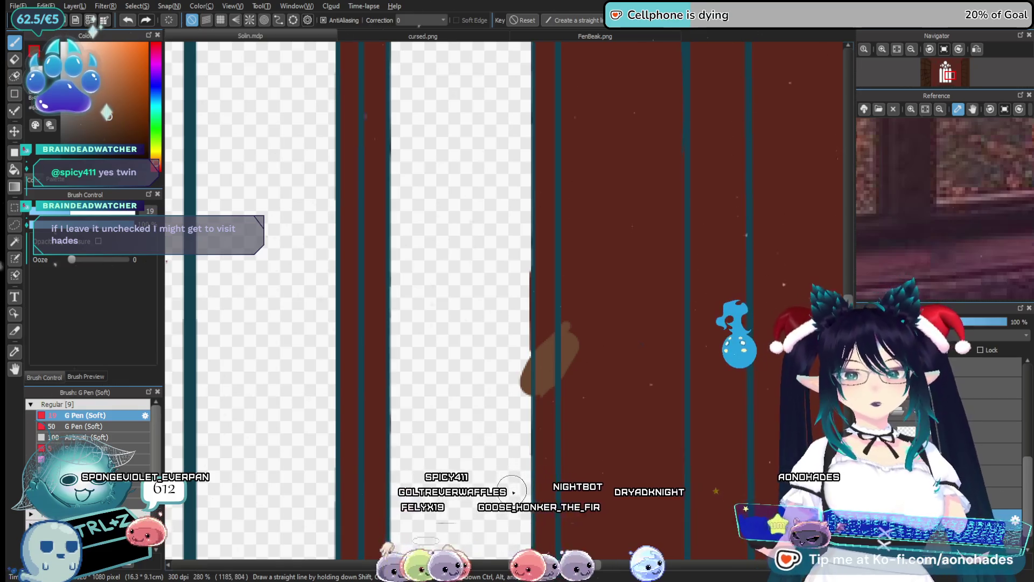
key("ctrl+z")
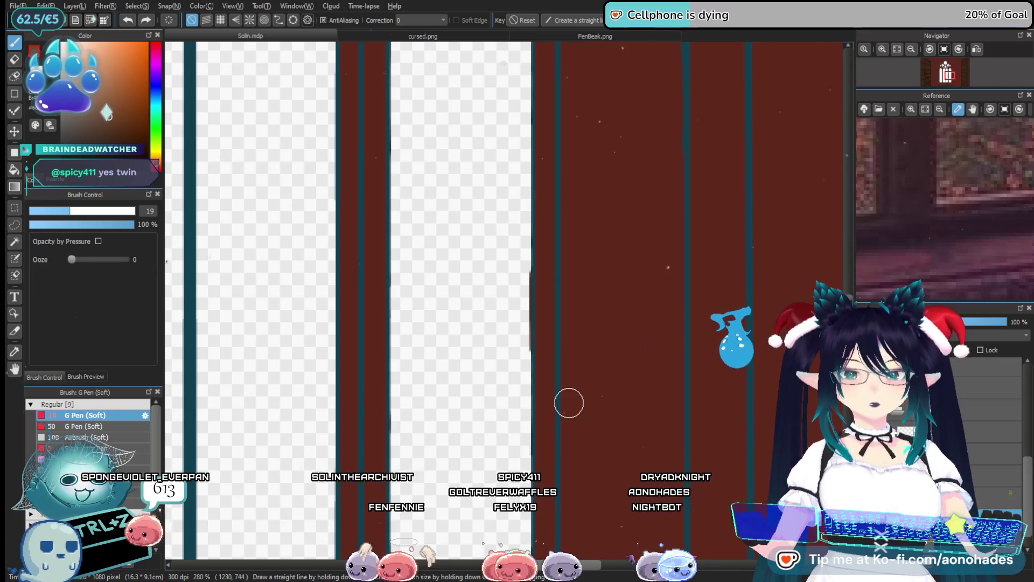
left_click_drag(563, 401, 533, 437)
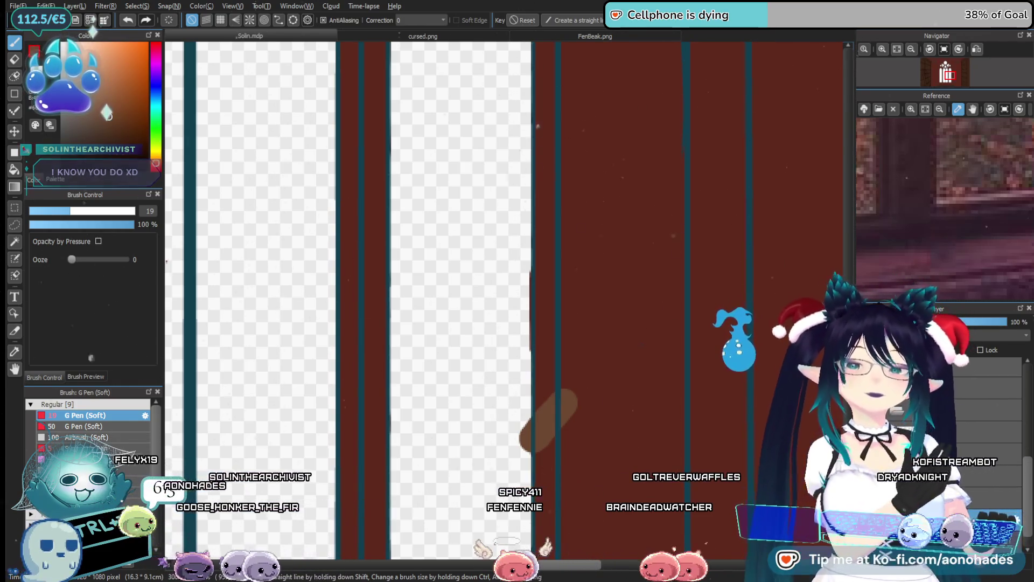
Drop soulmato.png into MediBang to open the dragon image as a new canvas.
mouse_move(100, 27)
left_mouse_down()
mouse_move(143, 312)
mouse_move(92, 32)
left_mouse_up()
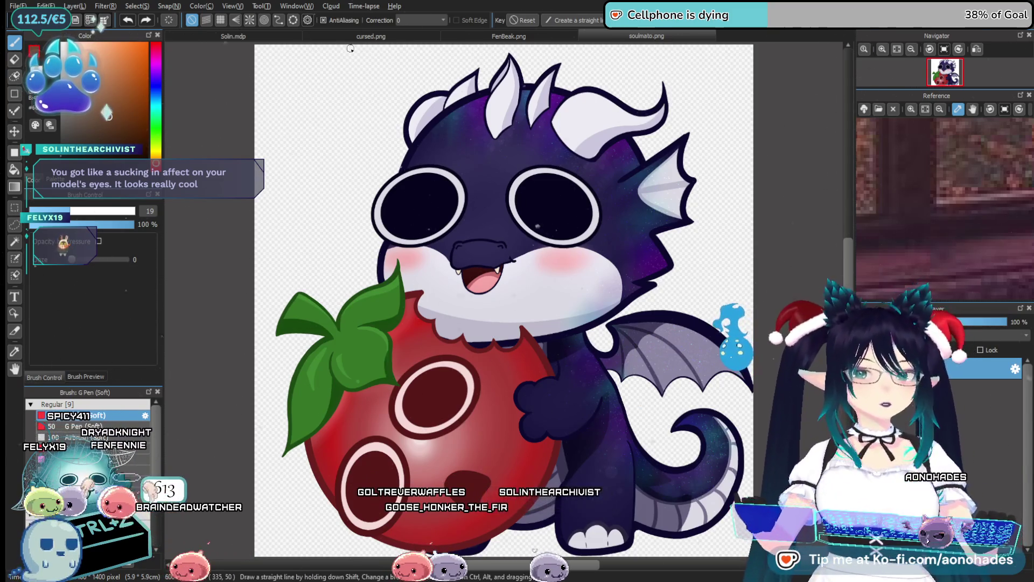
Return to Solin.mdp, undo the stray brown stroke, and center the gothic window.
key("ctrl+Tab")
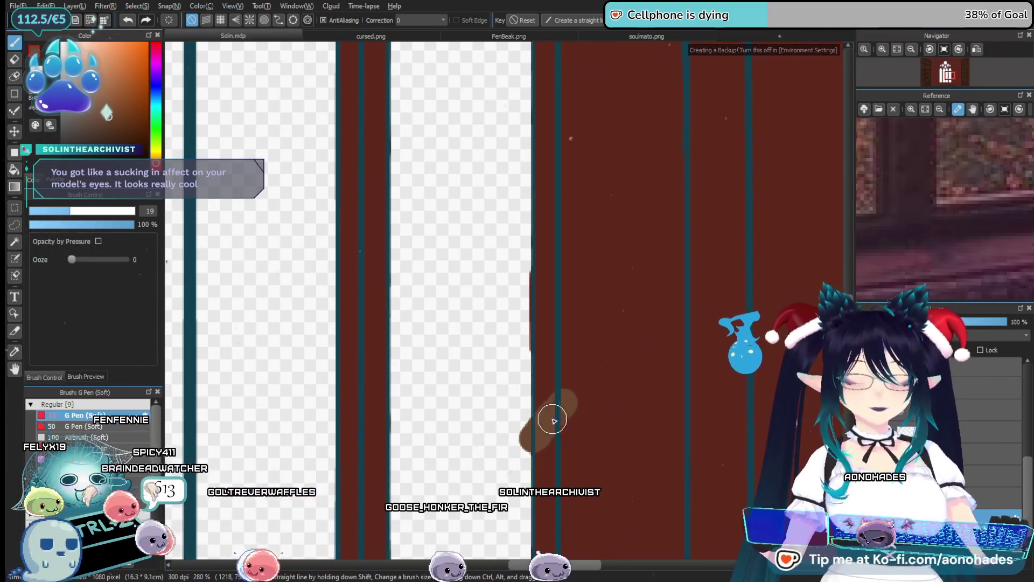
key("ctrl+z")
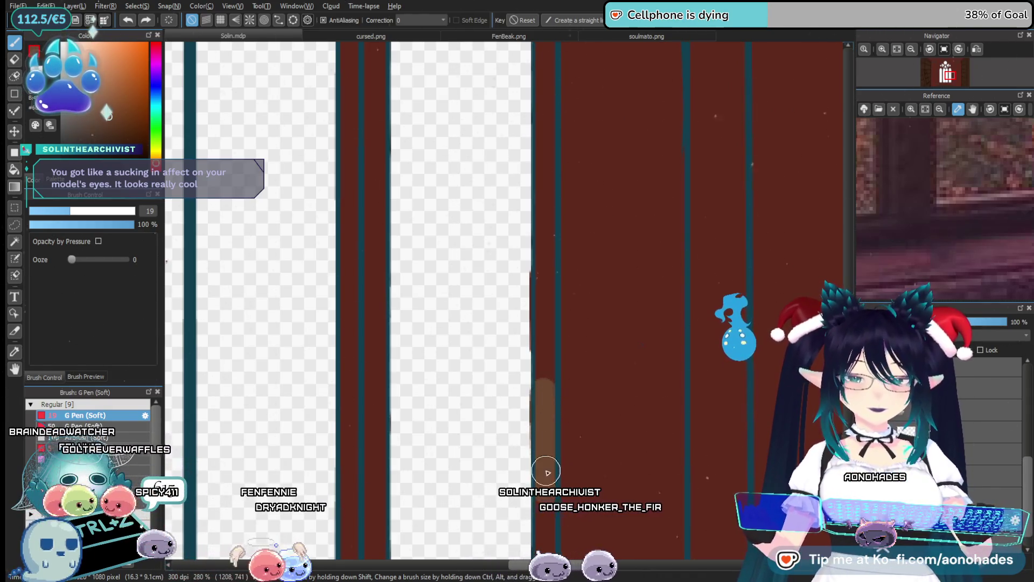
scroll(555, 423, "down", 5)
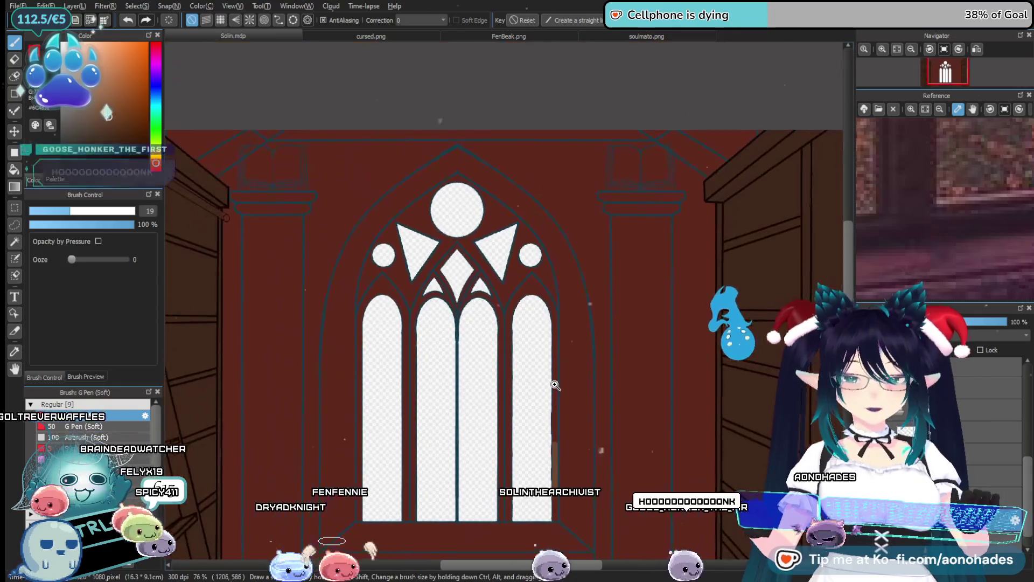
scroll(555, 384, "up", 1)
scroll(549, 425, "down", 1)
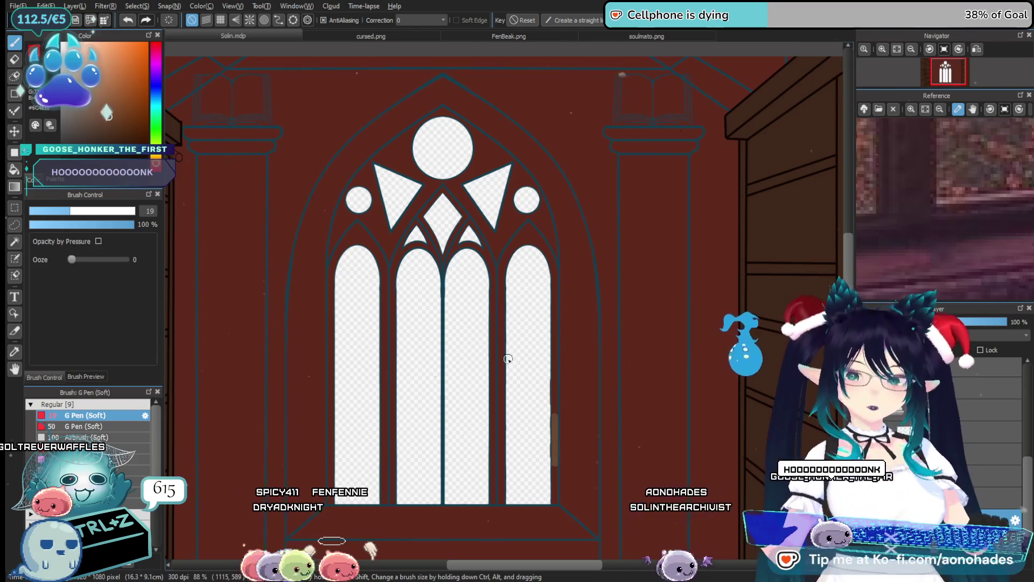
mouse_move(440, 387)
left_mouse_down()
mouse_move(554, 363)
mouse_move(517, 337)
mouse_move(538, 360)
left_mouse_up()
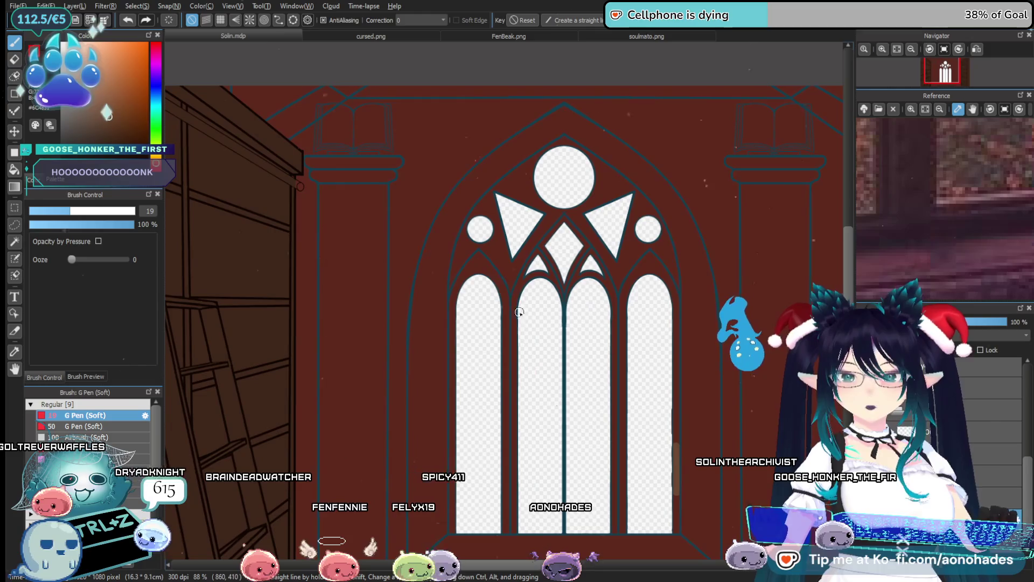
Paint brown wood along the diagonal tracery bar below the top circle.
scroll(494, 266, "up", 8)
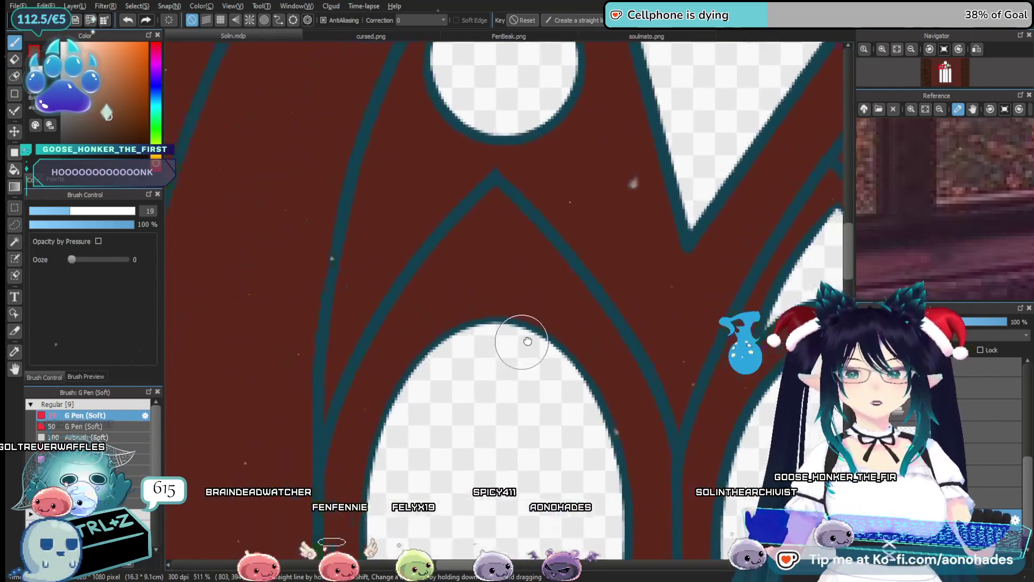
left_click_drag(491, 203, 376, 406)
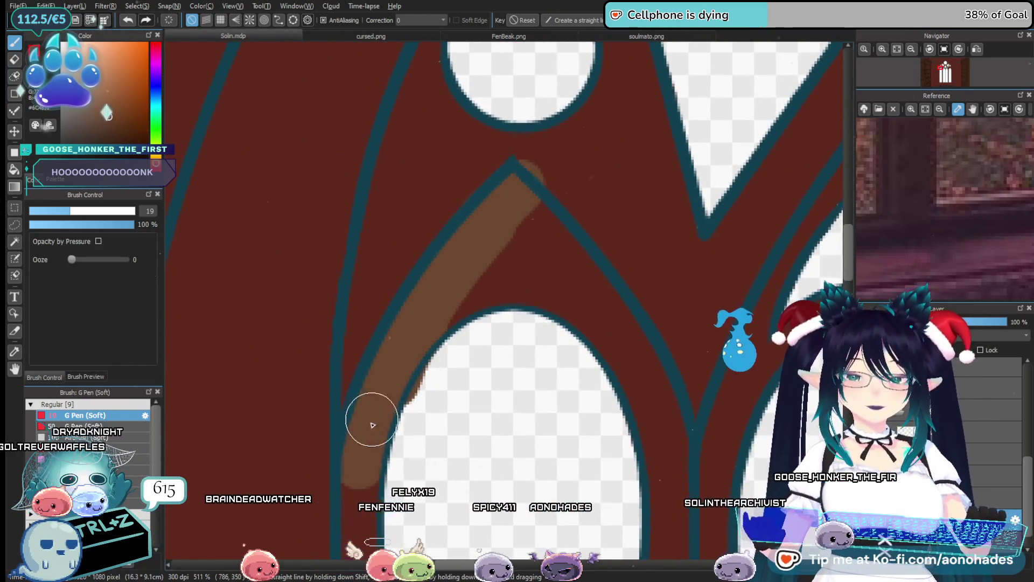
key("e")
left_click_drag(453, 385, 462, 351)
mouse_move(426, 306)
left_mouse_down()
mouse_move(596, 131)
mouse_move(605, 229)
mouse_move(583, 246)
mouse_move(600, 244)
mouse_move(584, 318)
mouse_move(531, 185)
mouse_move(546, 186)
left_mouse_up()
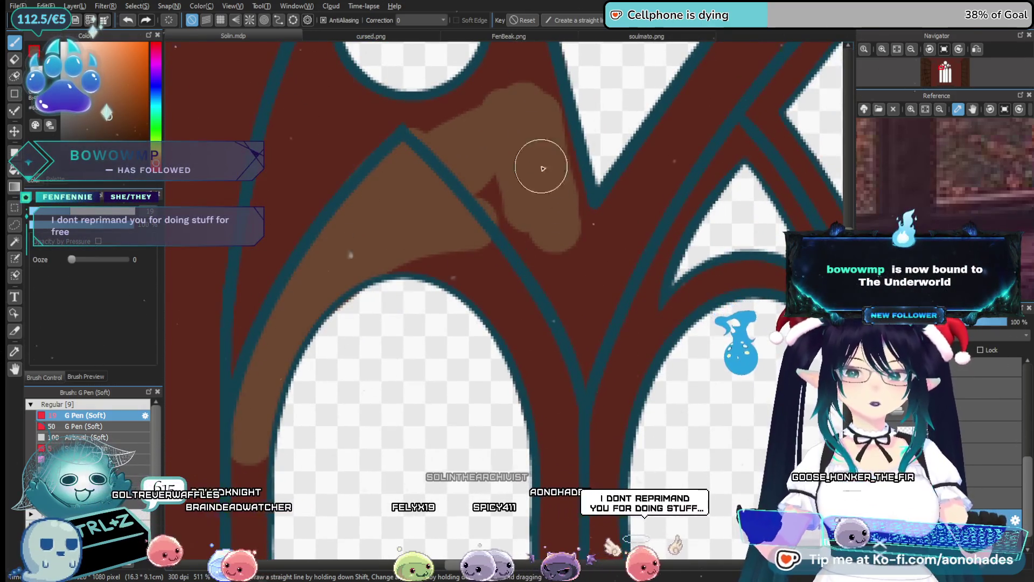
mouse_move(544, 284)
left_mouse_down()
mouse_move(593, 293)
mouse_move(596, 240)
mouse_move(530, 358)
left_mouse_up()
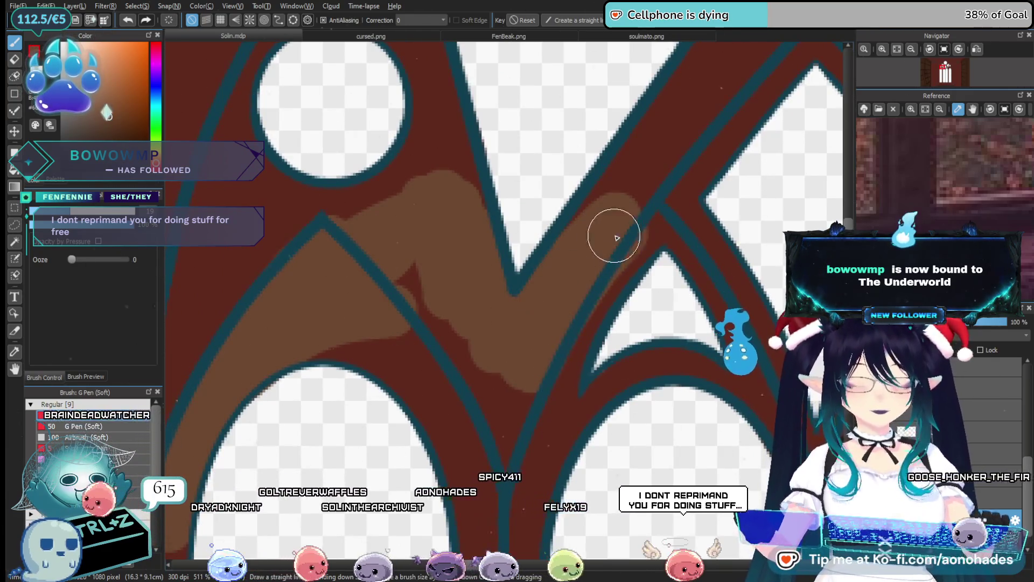
scroll(607, 233, "down", 3)
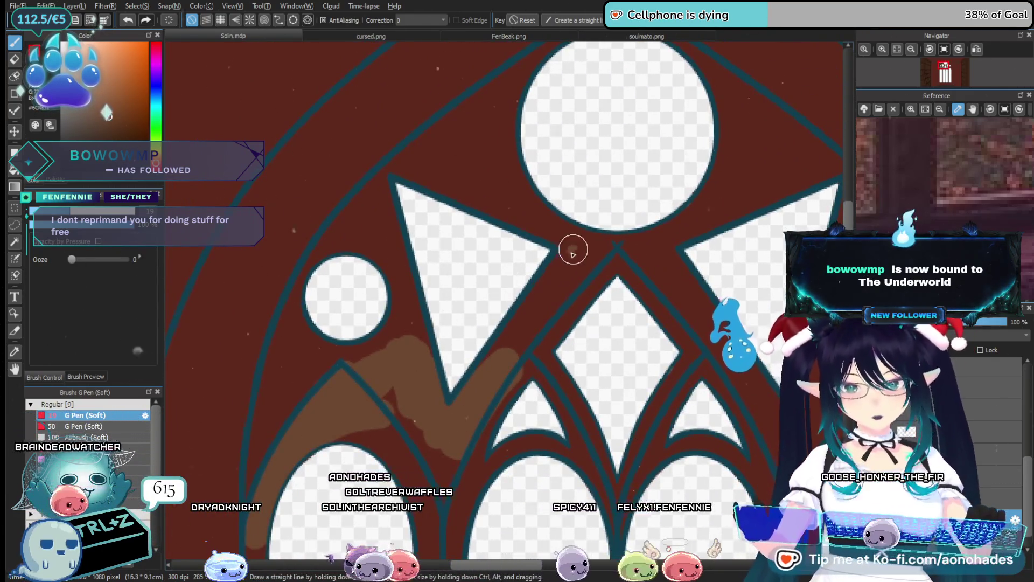
left_click_drag(574, 251, 503, 357)
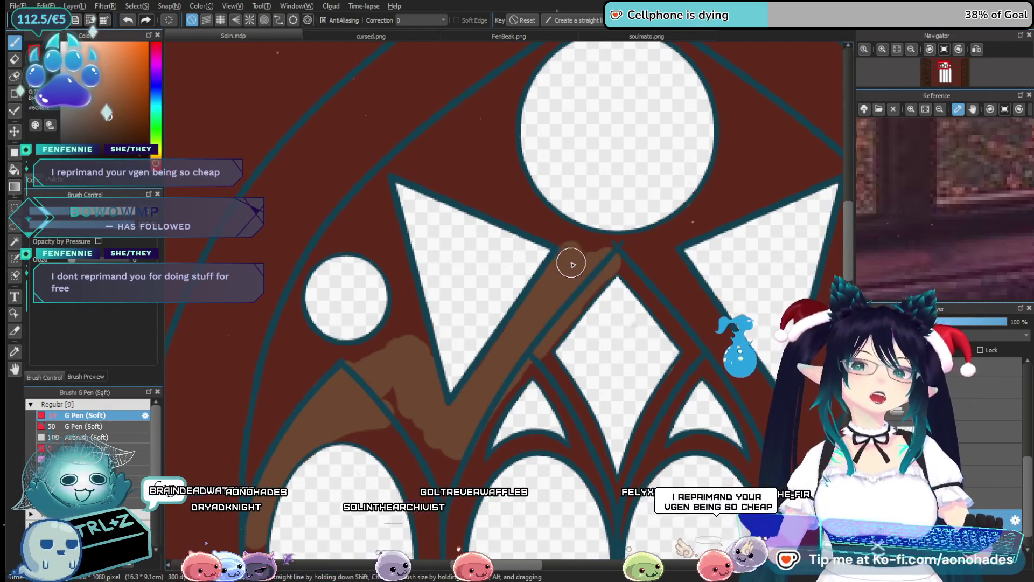
left_click_drag(539, 200, 553, 264)
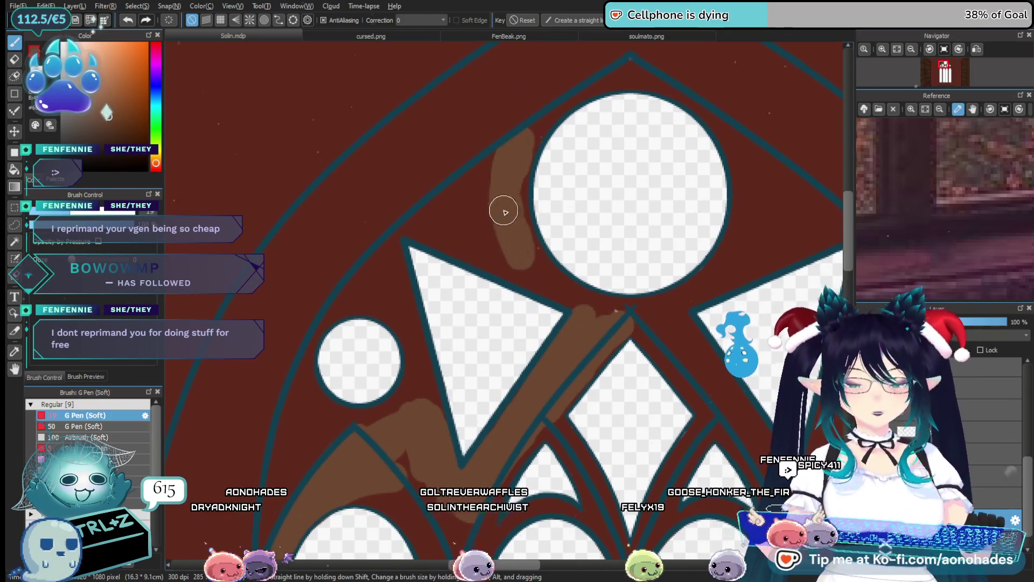
mouse_move(536, 286)
left_mouse_down()
mouse_move(617, 323)
mouse_move(539, 317)
left_mouse_up()
Cover the red beside the top circle and next to the triangle with brown.
scroll(540, 318, "up", 5)
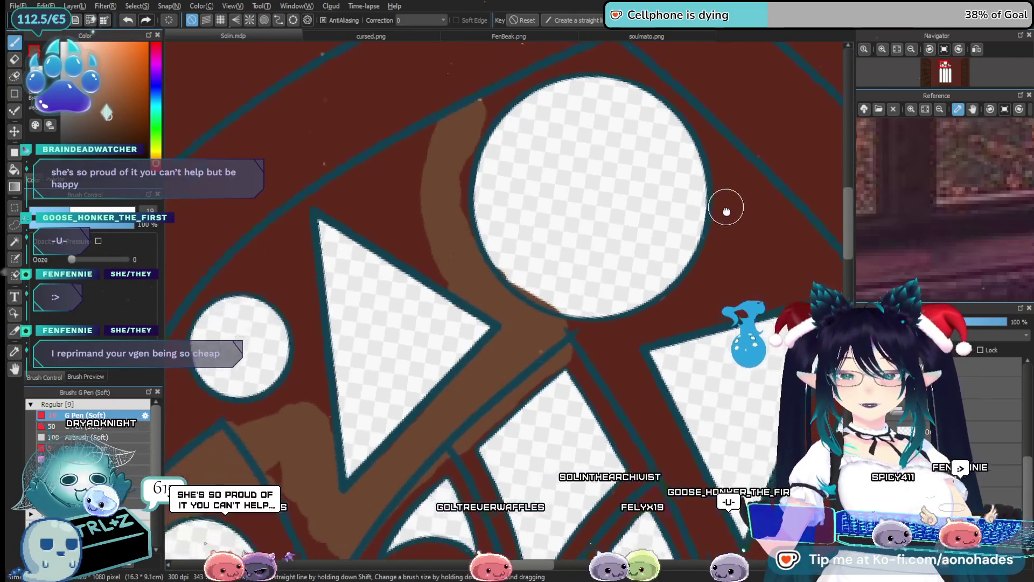
scroll(559, 271, "up", 1)
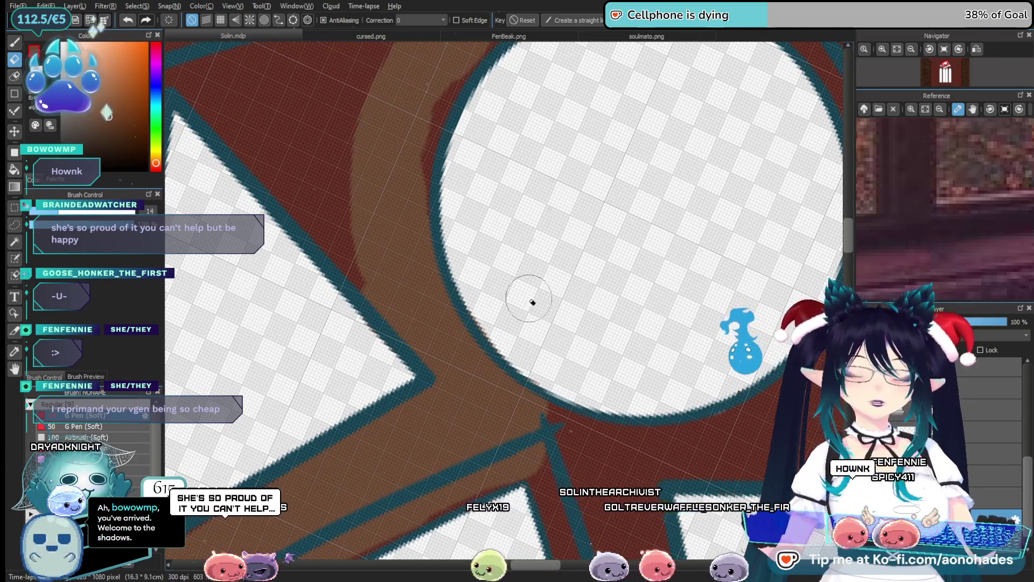
scroll(541, 308, "down", 3)
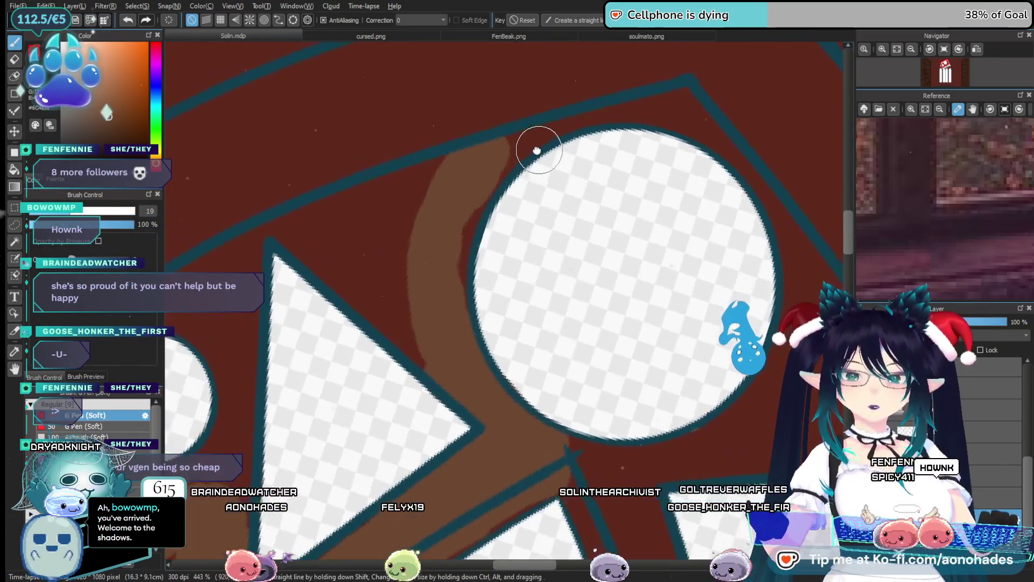
scroll(537, 150, "up", 2)
mouse_move(485, 150)
left_mouse_down()
mouse_move(452, 184)
mouse_move(572, 194)
mouse_move(542, 143)
mouse_move(545, 168)
mouse_move(533, 161)
left_mouse_up()
scroll(533, 162, "up", 3)
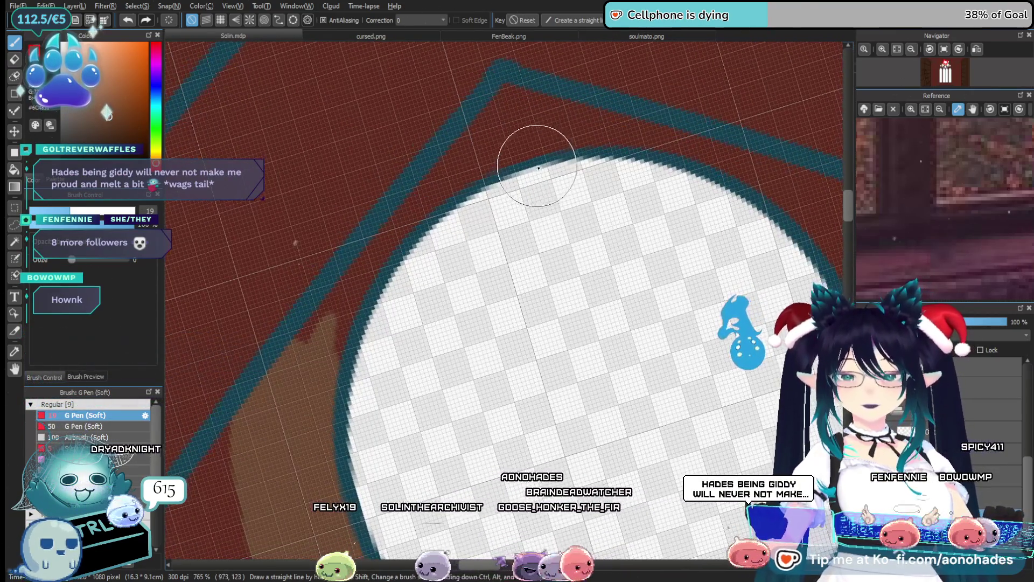
mouse_move(507, 86)
left_mouse_down()
mouse_move(519, 133)
mouse_move(413, 234)
mouse_move(329, 397)
left_mouse_up()
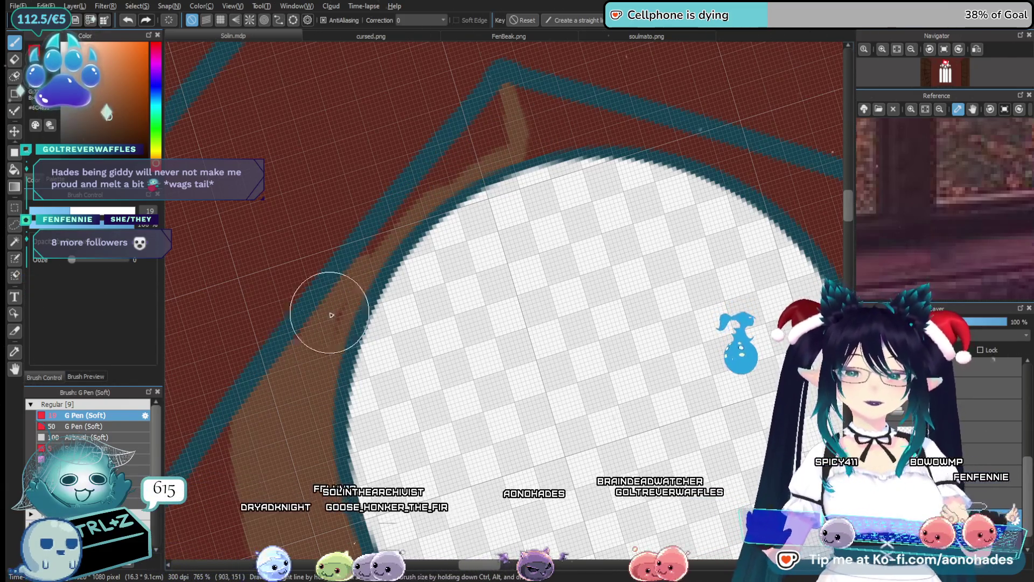
mouse_move(510, 103)
left_mouse_down()
mouse_move(489, 110)
mouse_move(513, 127)
left_mouse_up()
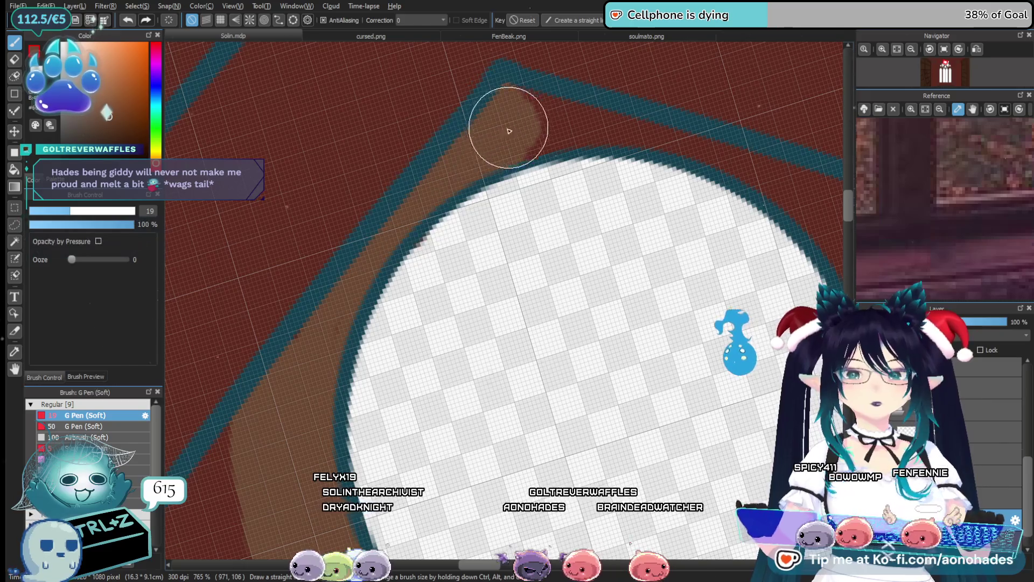
mouse_move(341, 323)
left_mouse_down()
mouse_move(434, 231)
mouse_move(651, 134)
mouse_move(475, 347)
left_mouse_up()
mouse_move(378, 269)
left_mouse_down()
mouse_move(427, 220)
mouse_move(358, 238)
mouse_move(392, 194)
mouse_move(648, 201)
mouse_move(531, 189)
mouse_move(399, 201)
left_mouse_up()
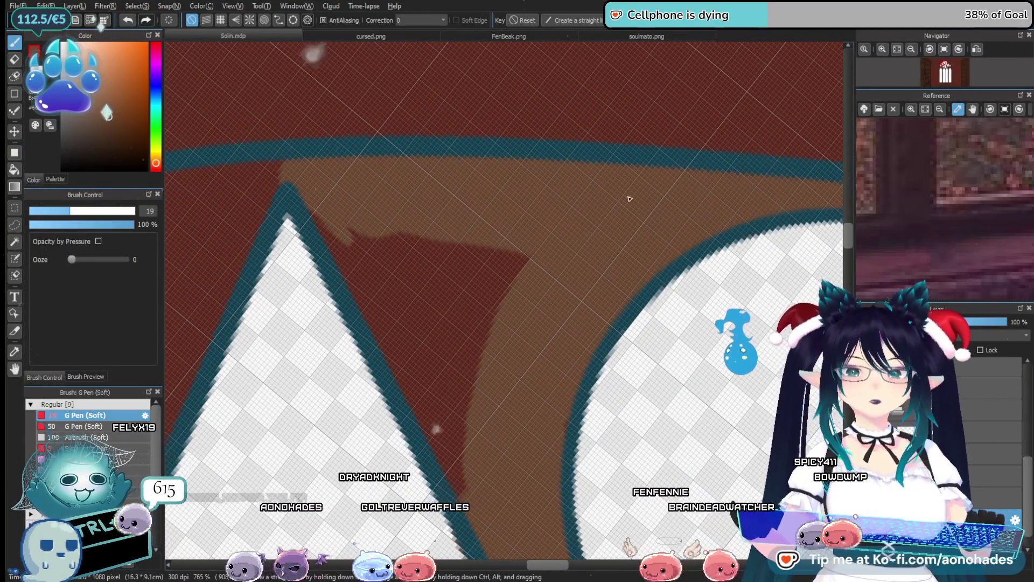
mouse_move(318, 176)
left_mouse_down()
mouse_move(480, 422)
mouse_move(520, 314)
left_mouse_up()
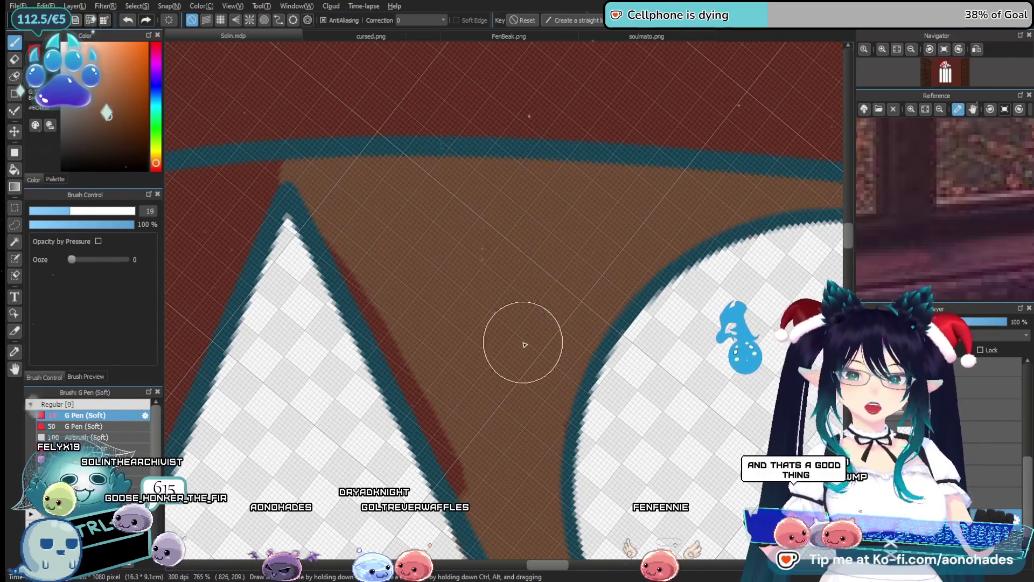
scroll(503, 393, "down", 4)
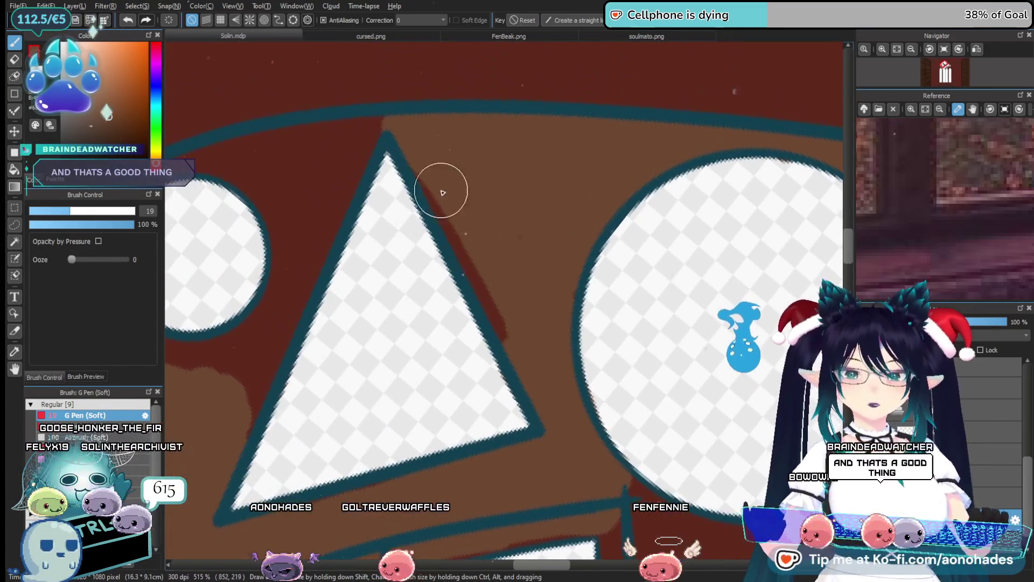
Paint the red slivers along the triangle's tip and left edge brown with the G Pen.
mouse_move(431, 176)
left_mouse_down()
mouse_move(455, 215)
mouse_move(575, 204)
mouse_move(528, 185)
mouse_move(346, 330)
mouse_move(469, 233)
left_mouse_up()
left_click(469, 233)
mouse_move(508, 157)
left_mouse_down()
mouse_move(408, 272)
mouse_move(366, 342)
left_mouse_up()
left_click_drag(513, 188, 458, 305)
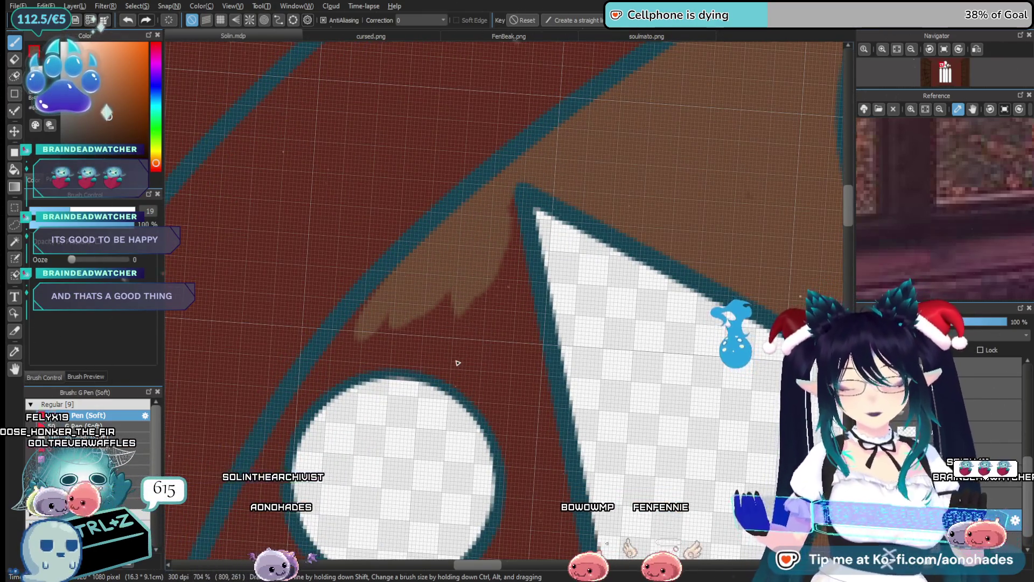
mouse_move(511, 190)
left_mouse_down()
mouse_move(503, 259)
mouse_move(521, 461)
mouse_move(517, 157)
mouse_move(541, 291)
left_mouse_up()
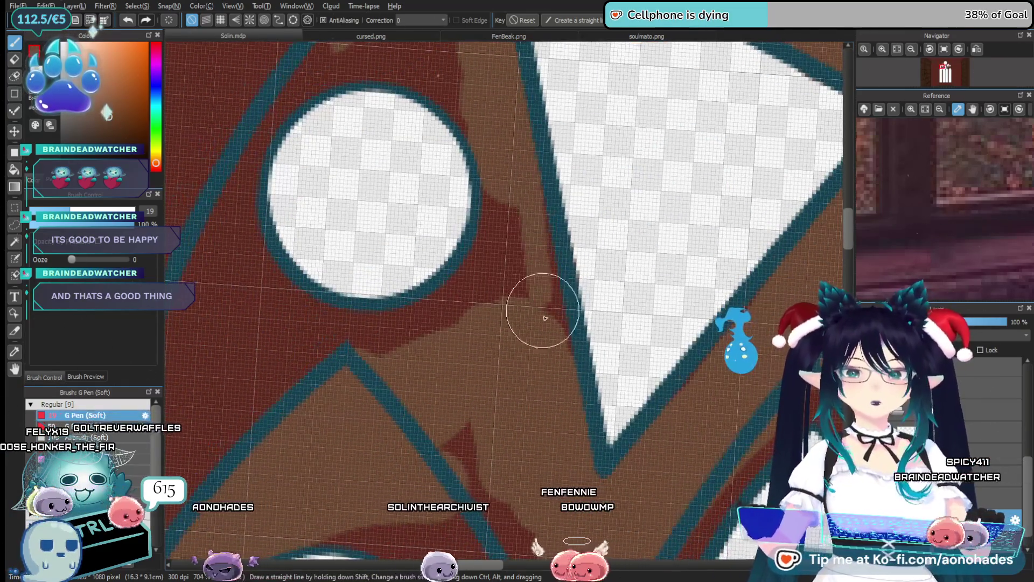
Cover the red patch beside the small circle and the V junction's left arm in brown.
key("e")
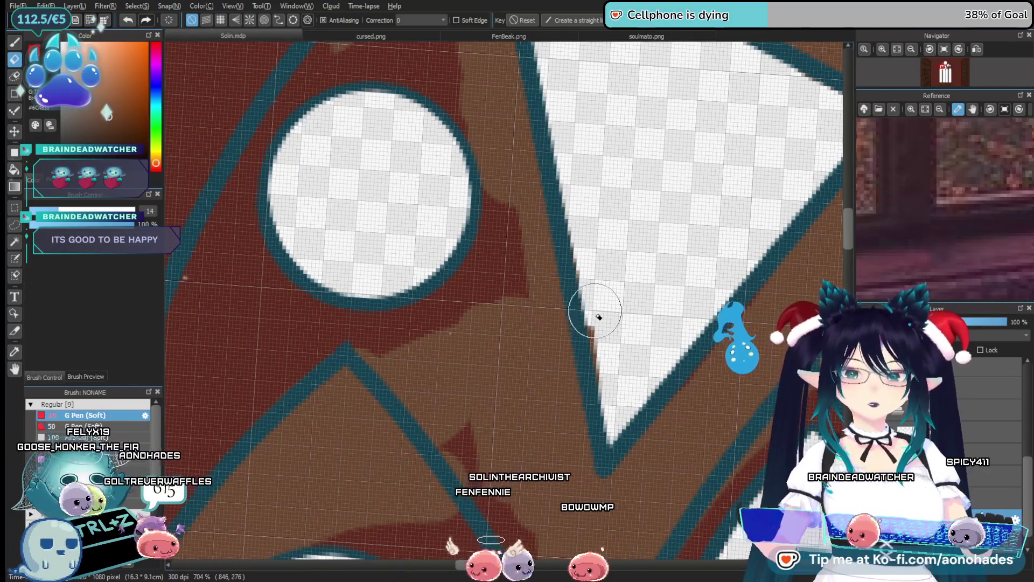
key("b")
left_click_drag(487, 296, 531, 284)
mouse_move(554, 162)
left_mouse_down()
mouse_move(463, 314)
mouse_move(487, 340)
left_mouse_up()
left_click_drag(585, 472, 515, 184)
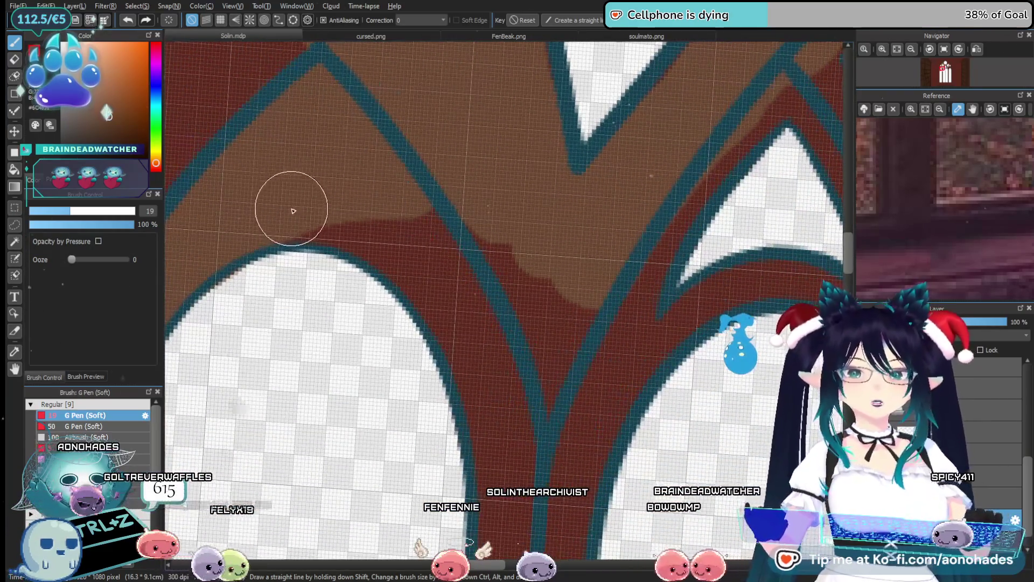
mouse_move(409, 237)
left_mouse_down()
mouse_move(514, 401)
mouse_move(455, 219)
left_mouse_up()
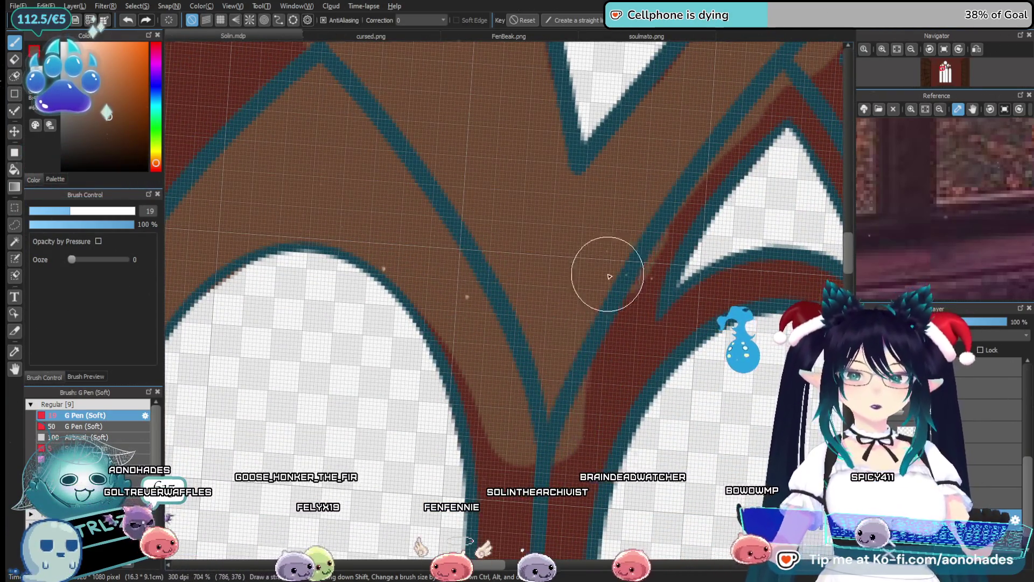
left_click_drag(752, 245, 574, 341)
key("e")
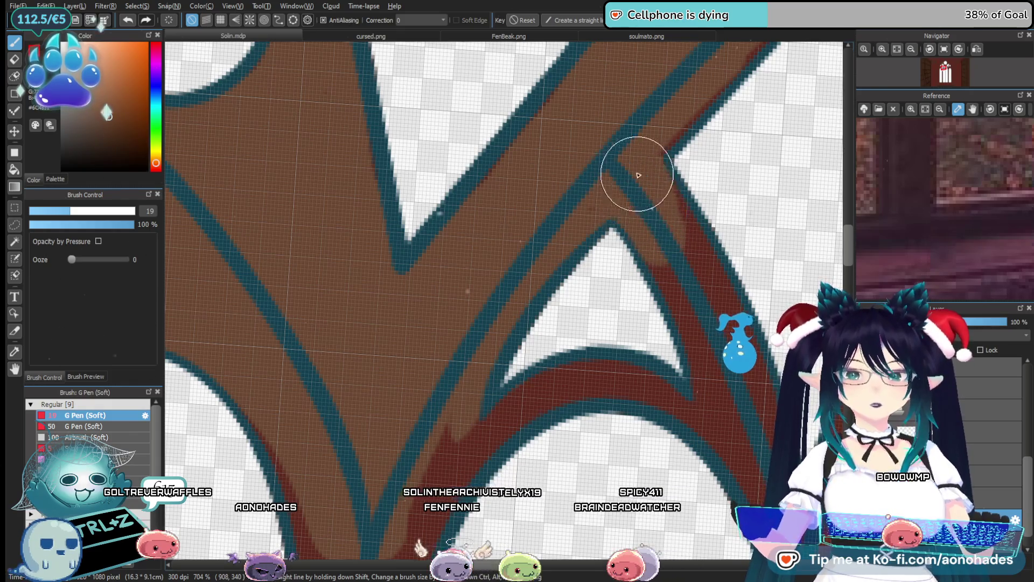
Brown over the red bands at the next arch junctions and under the white triangle, then zoom out.
left_click_drag(700, 248, 541, 116)
mouse_move(552, 171)
left_mouse_down()
mouse_move(623, 415)
mouse_move(605, 387)
mouse_move(588, 429)
left_mouse_up()
left_click_drag(459, 361, 551, 203)
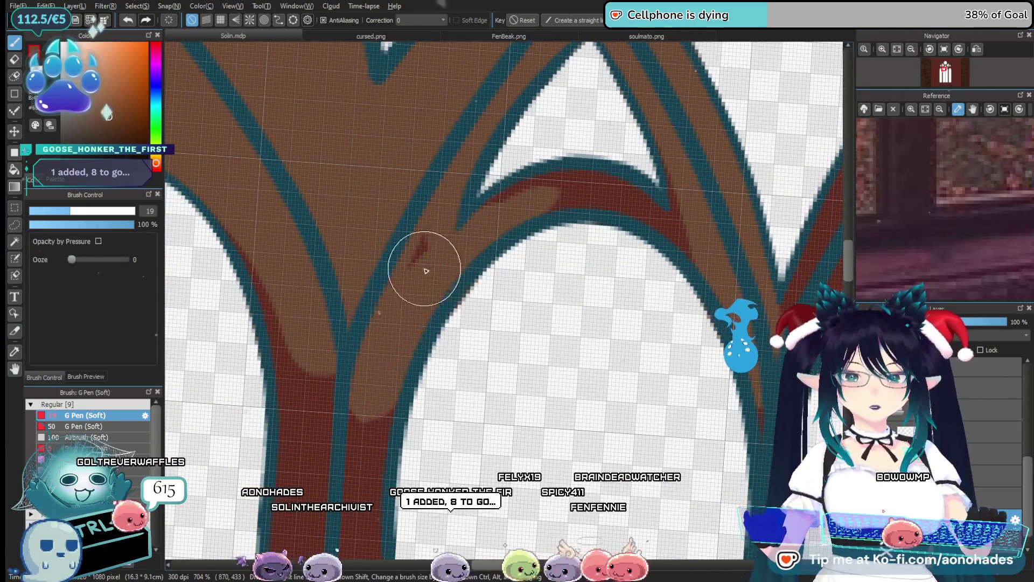
mouse_move(503, 240)
left_mouse_down()
mouse_move(439, 273)
mouse_move(561, 224)
mouse_move(564, 260)
mouse_move(604, 285)
left_mouse_up()
left_click_drag(546, 237, 520, 275)
key("e")
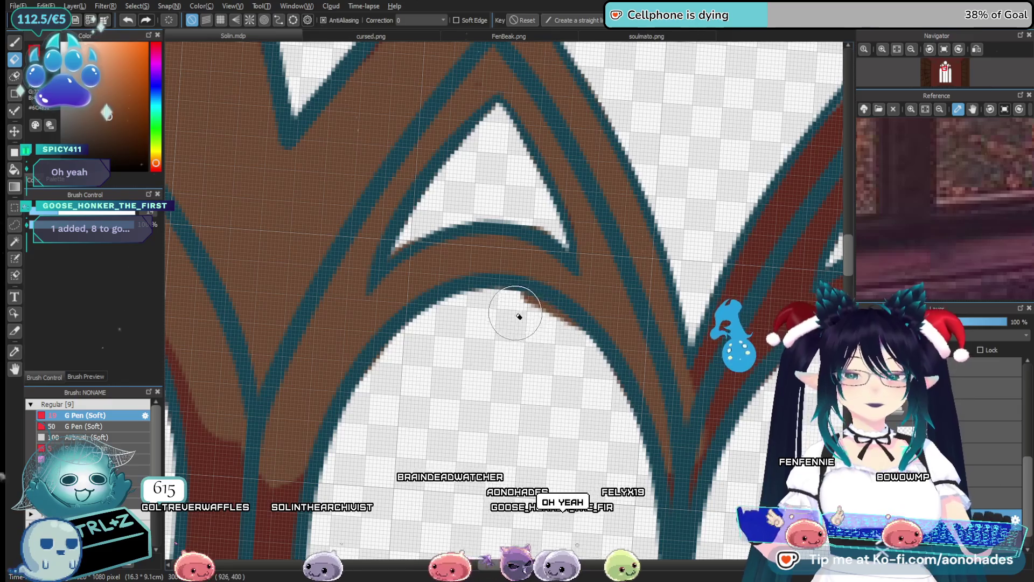
left_click_drag(569, 420, 449, 230)
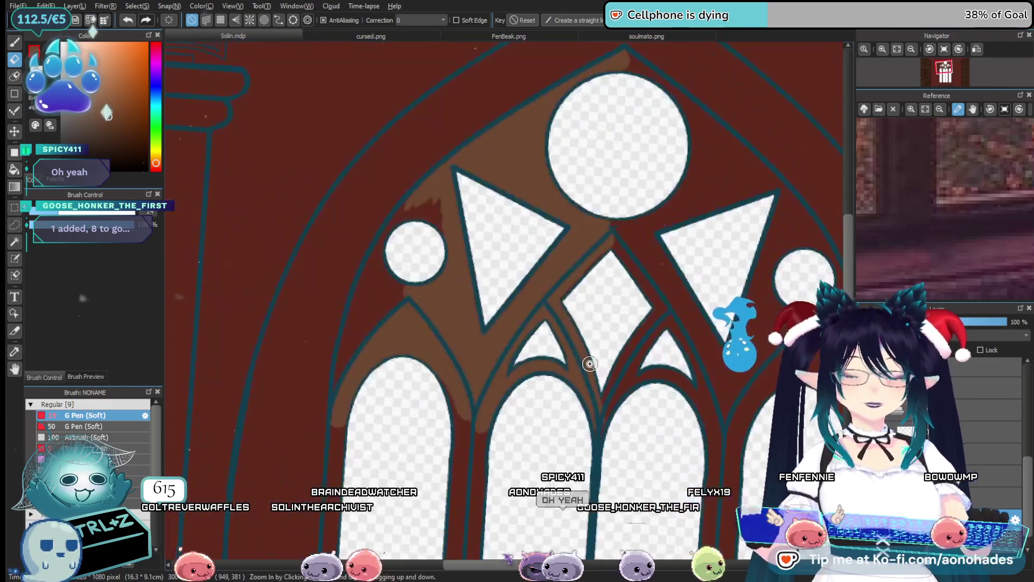
Paint brown over the red left of the triangle and dab the junction beside the small circle.
left_click(449, 230)
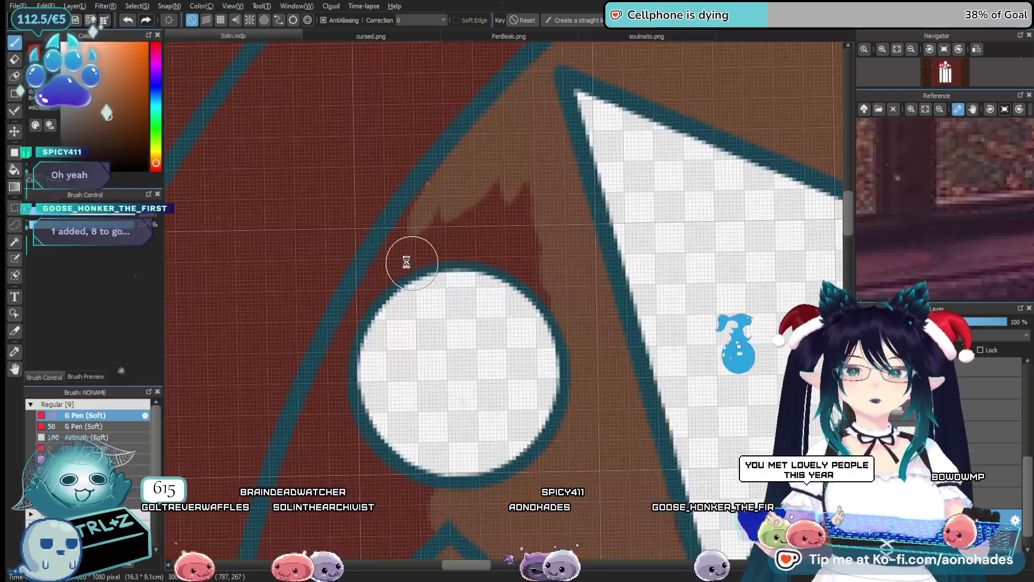
key("b")
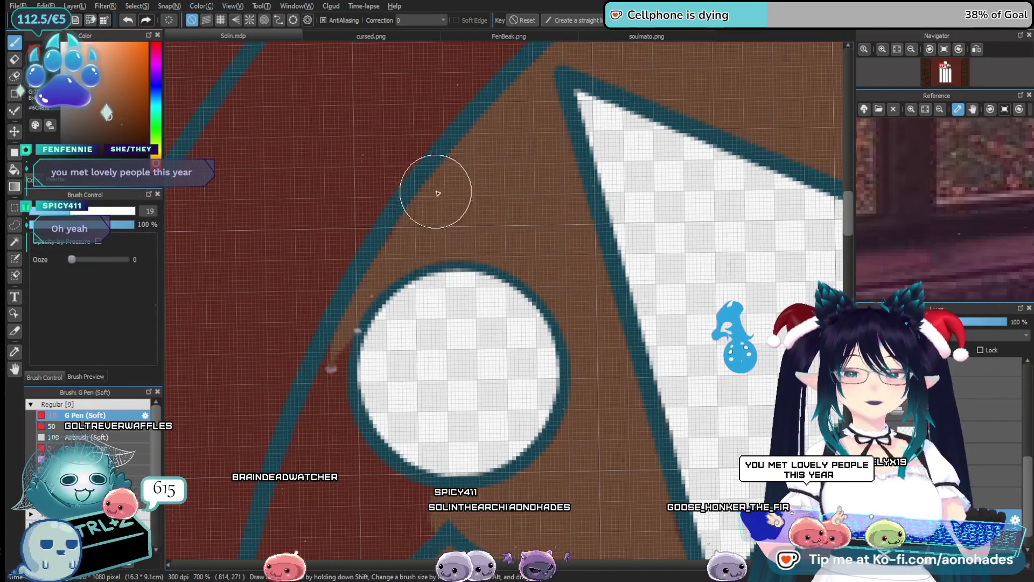
mouse_move(381, 288)
left_mouse_down()
mouse_move(480, 108)
mouse_move(445, 167)
left_mouse_up()
mouse_move(463, 64)
left_mouse_down()
mouse_move(418, 243)
mouse_move(418, 323)
mouse_move(386, 307)
mouse_move(358, 464)
mouse_move(572, 208)
left_mouse_up()
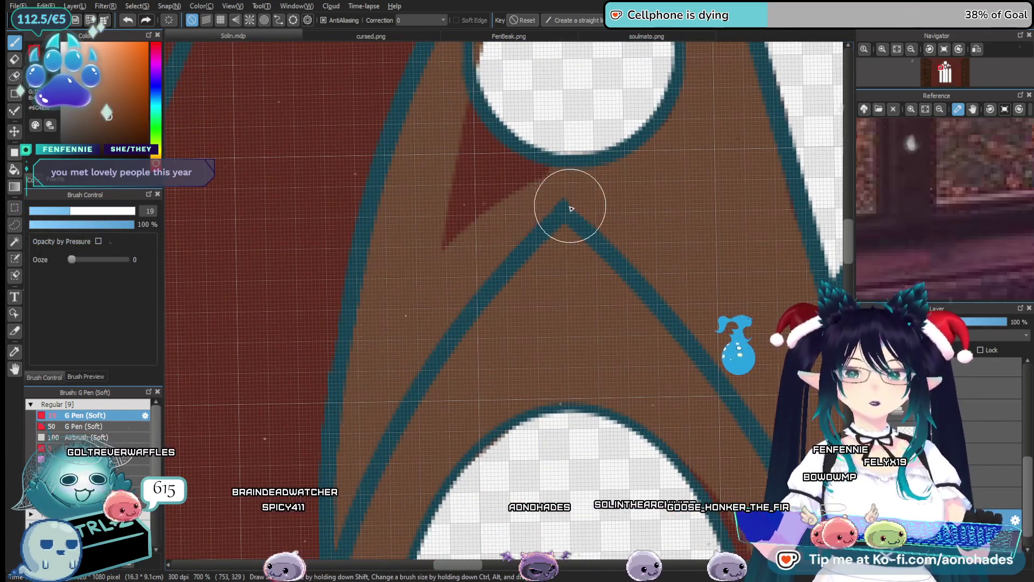
left_click_drag(458, 178, 478, 272)
key("e")
scroll(501, 259, "up", 3)
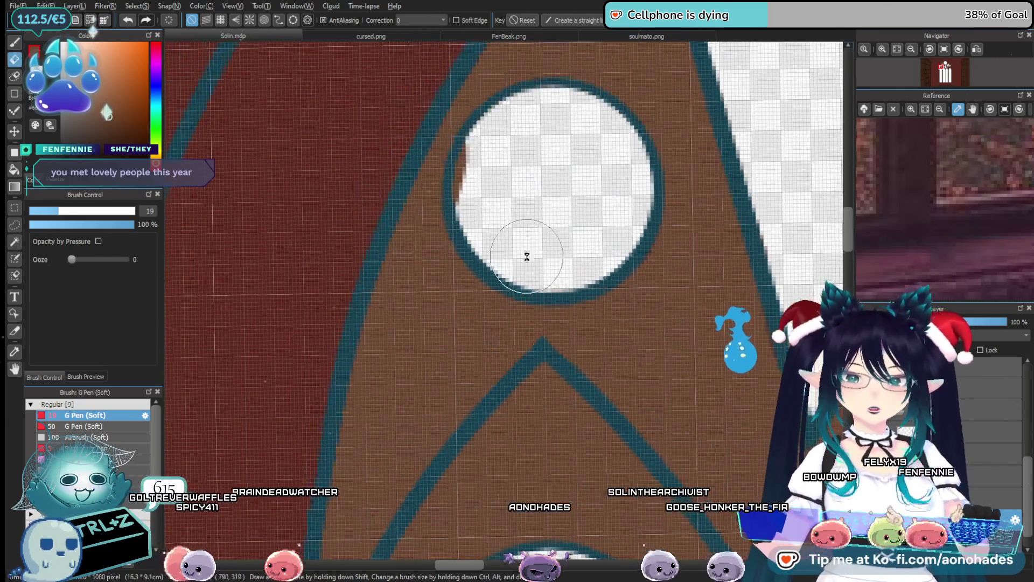
scroll(569, 220, "down", 4)
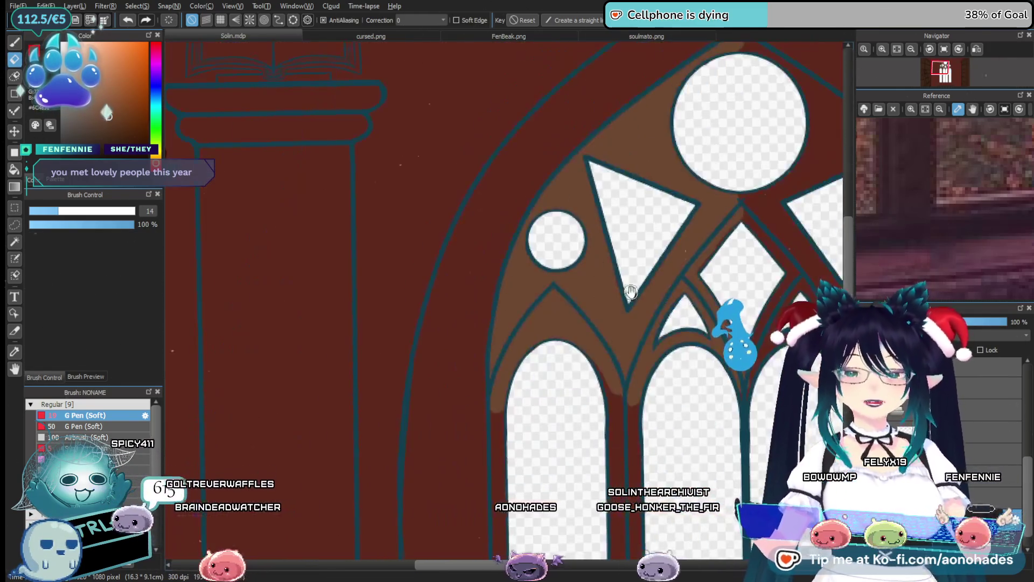
key("b")
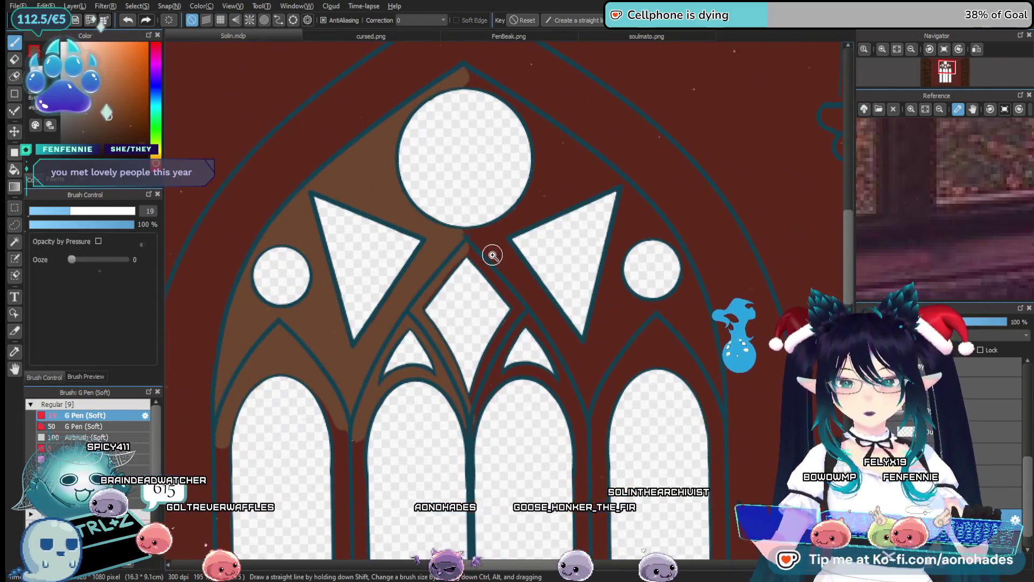
scroll(490, 252, "up", 3)
left_click(450, 227)
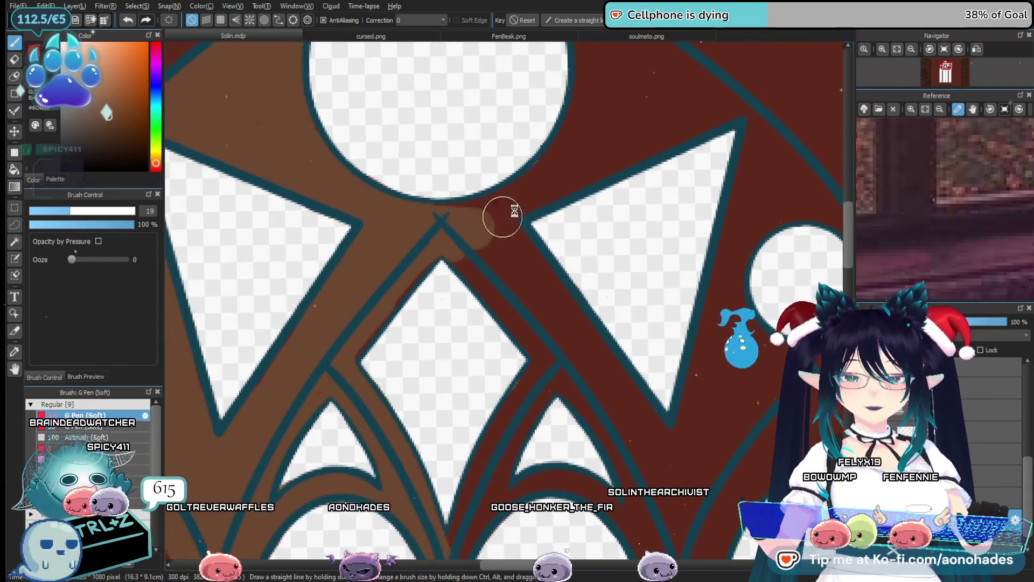
Cover the red beside and up-right of the V-junction and along the right arch's edge in brown.
scroll(501, 220, "up", 4)
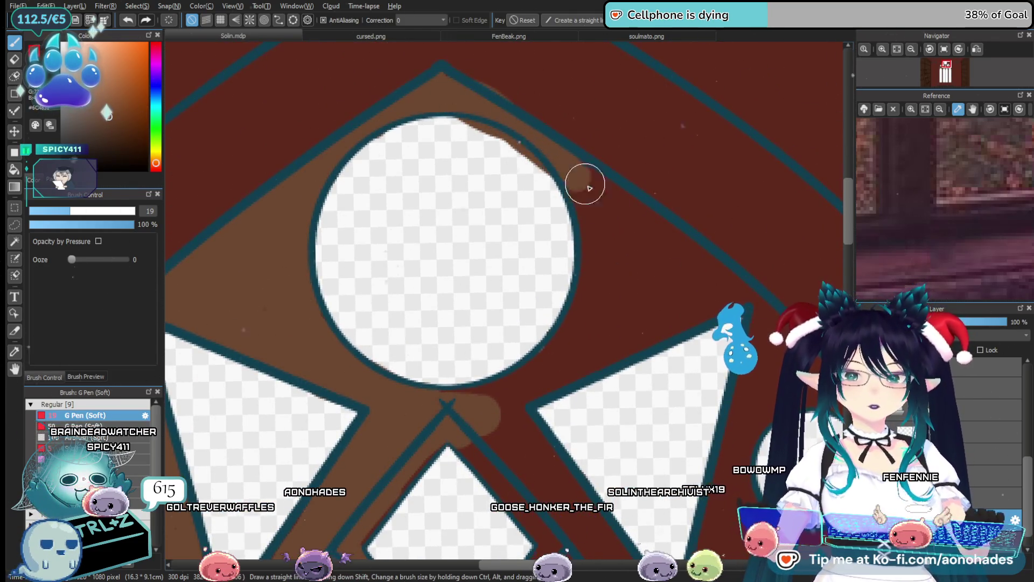
scroll(646, 311, "down", 1)
scroll(539, 237, "right", 4)
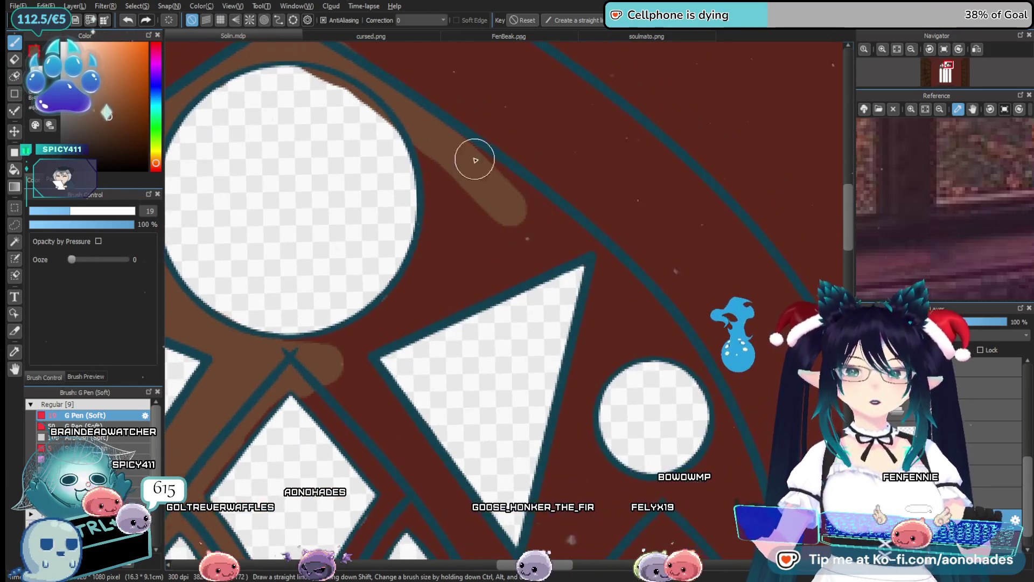
scroll(644, 331, "down", 2)
scroll(645, 331, "right", 1)
left_click_drag(568, 161, 519, 415)
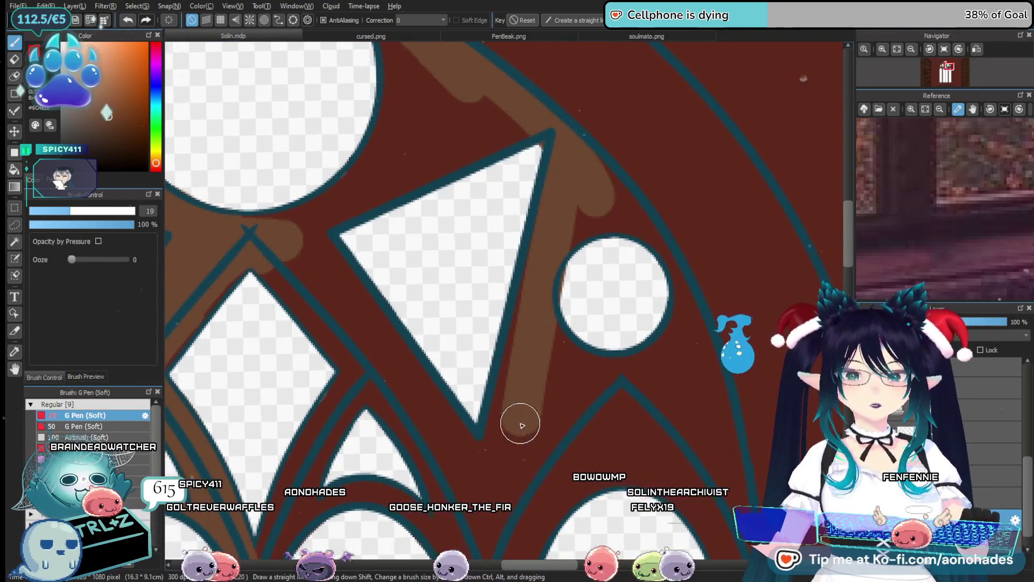
scroll(528, 302, "down", 3)
mouse_move(497, 458)
left_mouse_down()
mouse_move(503, 431)
mouse_move(623, 282)
mouse_move(697, 288)
left_mouse_up()
scroll(570, 348, "down", 1)
scroll(569, 348, "right", 4)
mouse_move(599, 419)
left_mouse_down()
mouse_move(573, 328)
mouse_move(505, 218)
left_mouse_up()
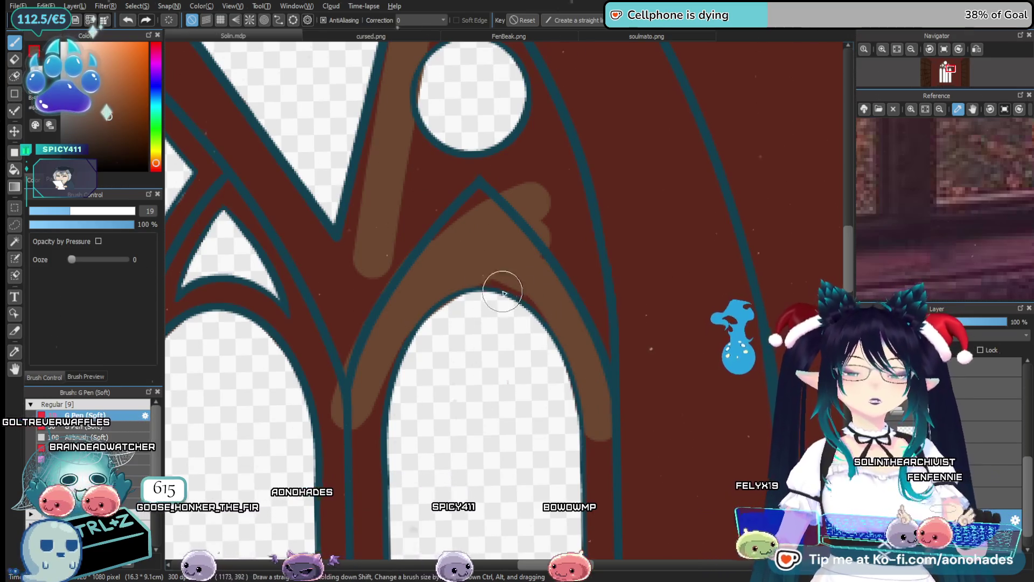
Paint brown down beside the circle and arch, then switch to the Eraser to tidy edges.
scroll(469, 355, "up", 1)
scroll(469, 354, "up", 3)
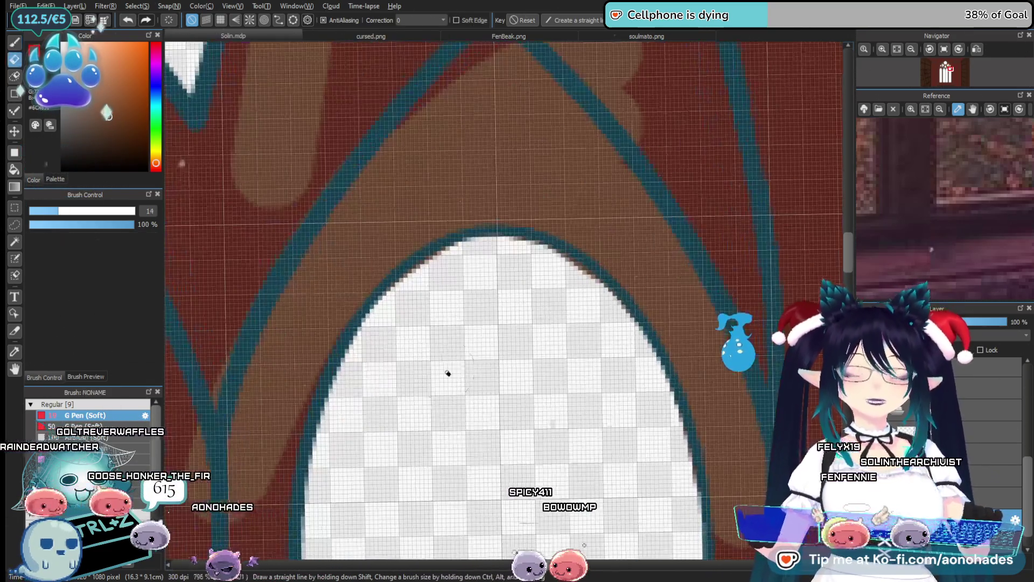
key("e")
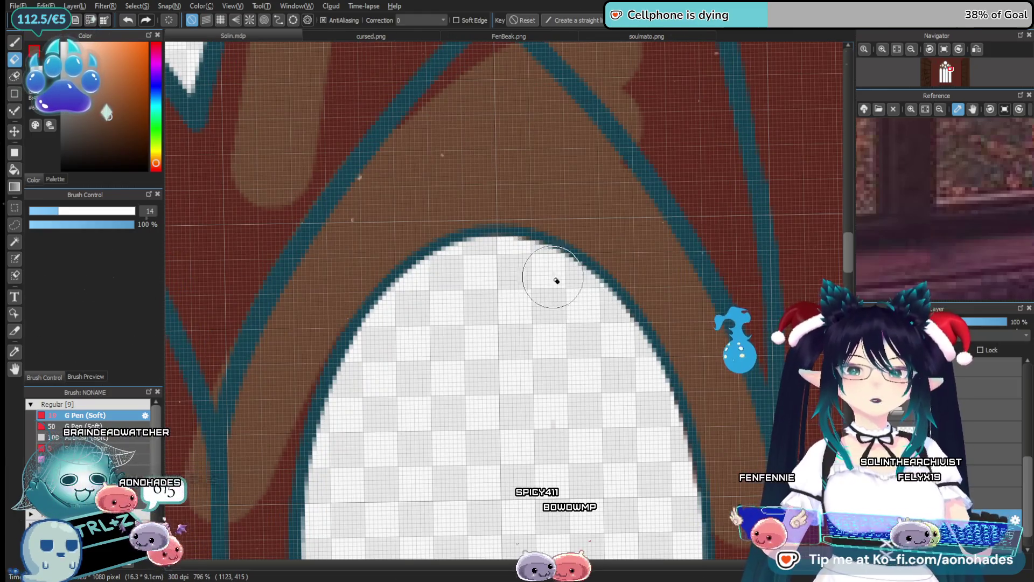
scroll(600, 357, "down", 1)
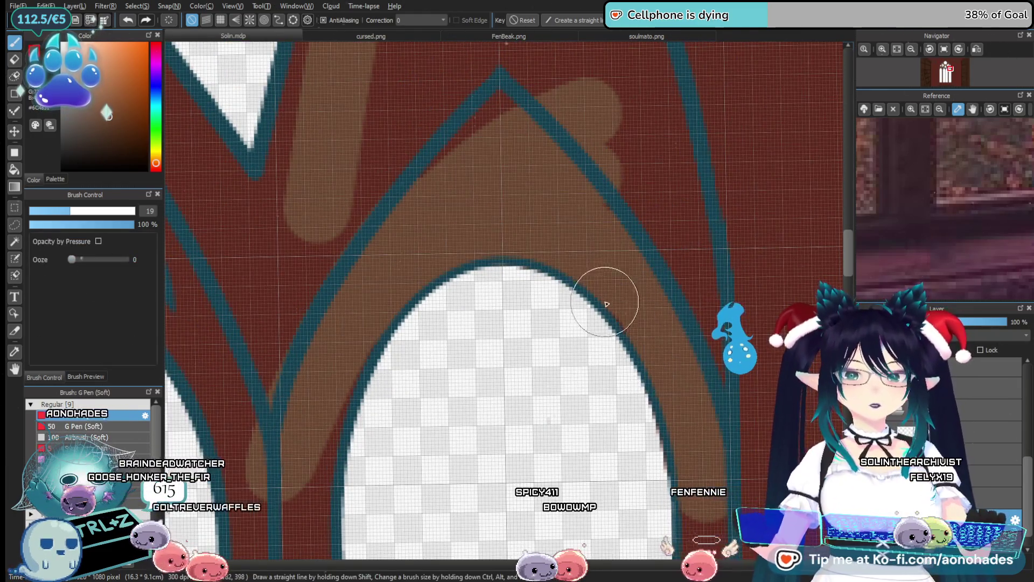
scroll(662, 364, "down", 3)
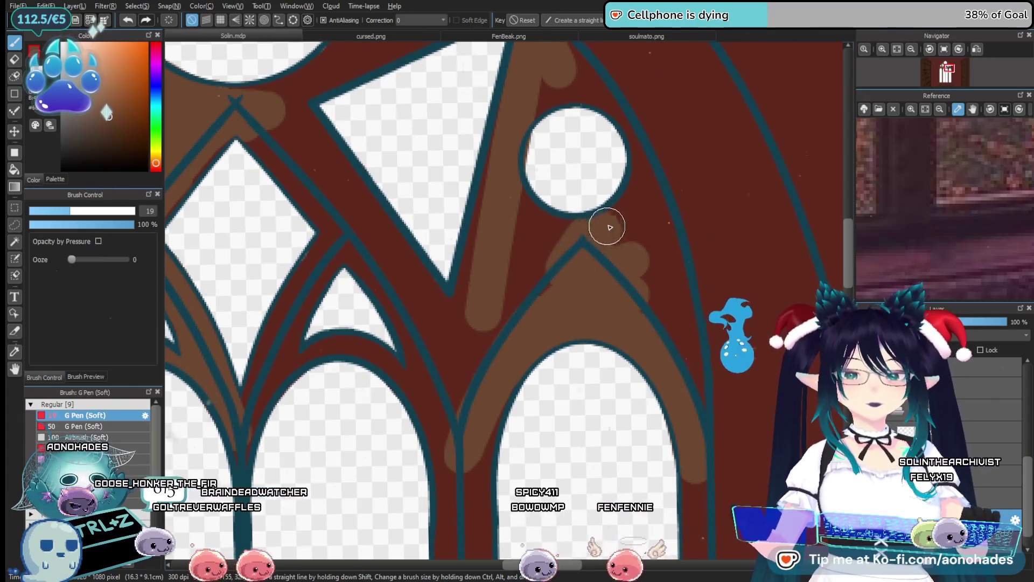
left_click_drag(632, 145, 695, 420)
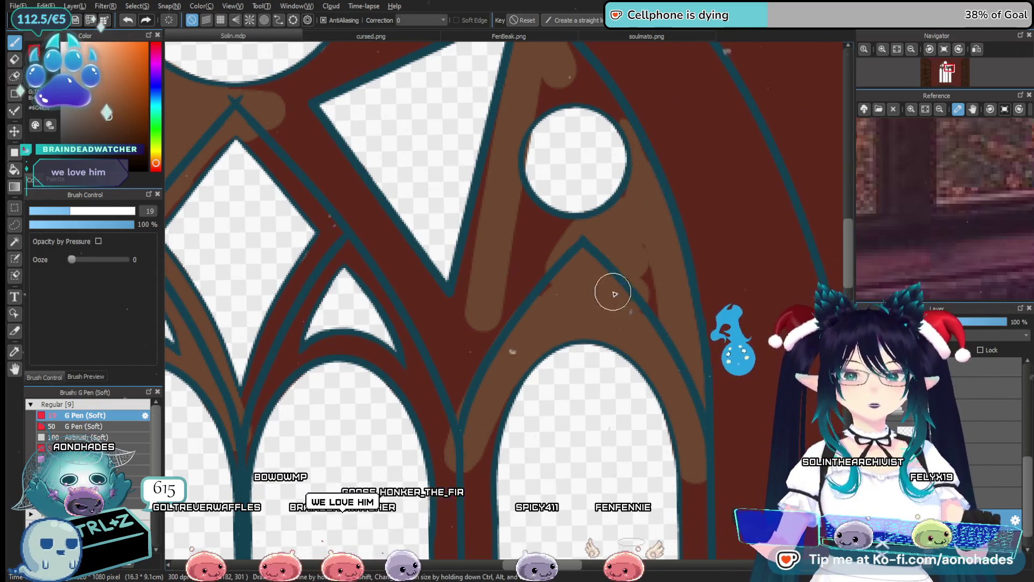
left_click_drag(516, 235, 541, 251)
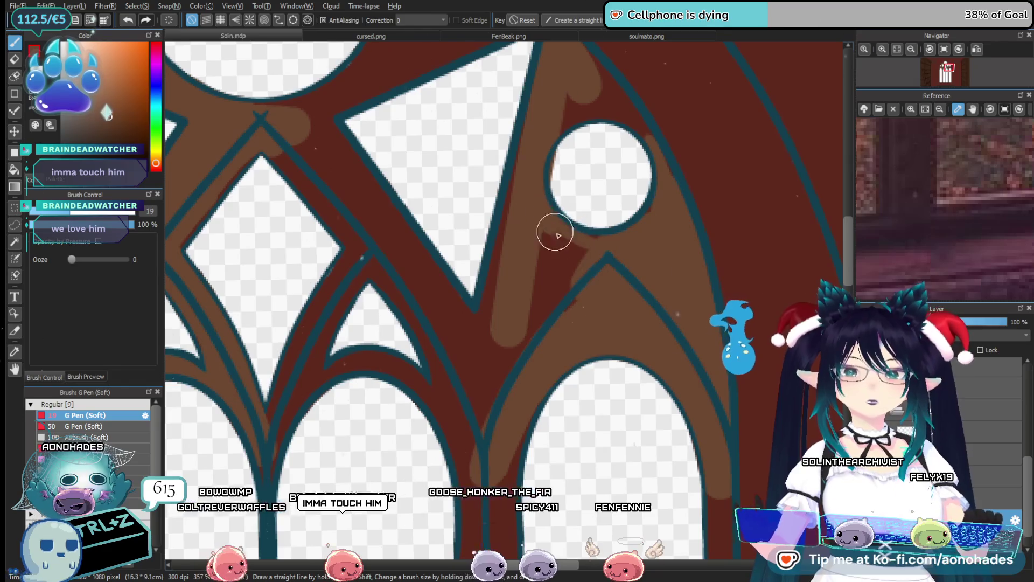
scroll(601, 250, "up", 2)
key("e")
left_click_drag(595, 205, 587, 246)
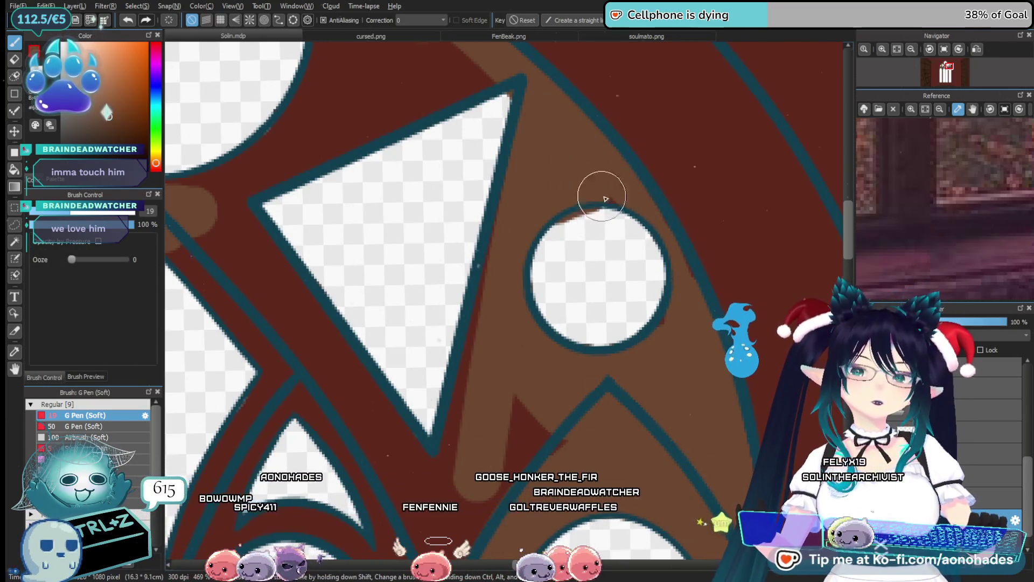
key("e")
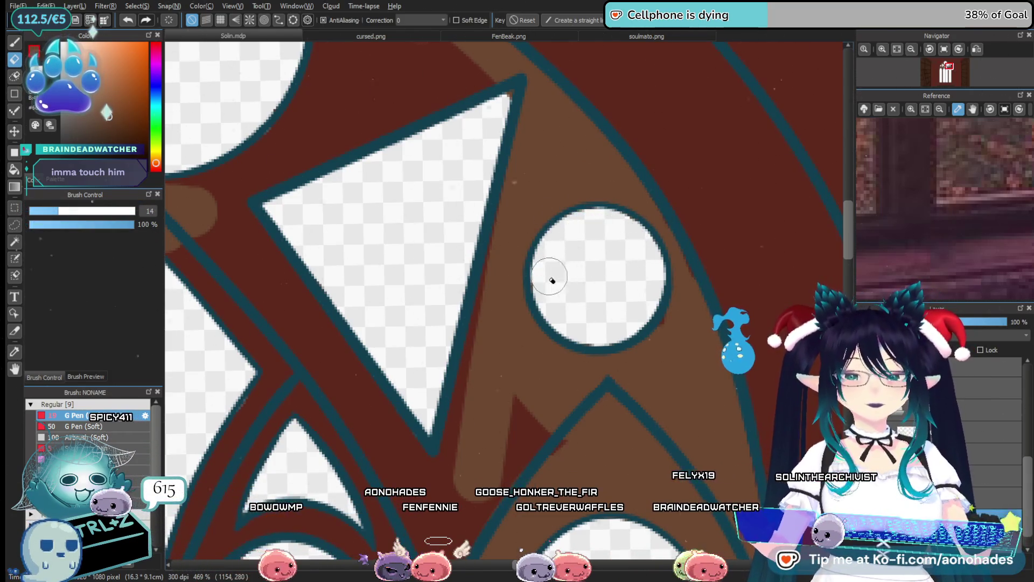
Fill the dark-red diagonal bands, the circle's right edge and the strip along the teal outline with brown.
scroll(627, 317, "down", 5)
scroll(628, 224, "up", 3)
key("p")
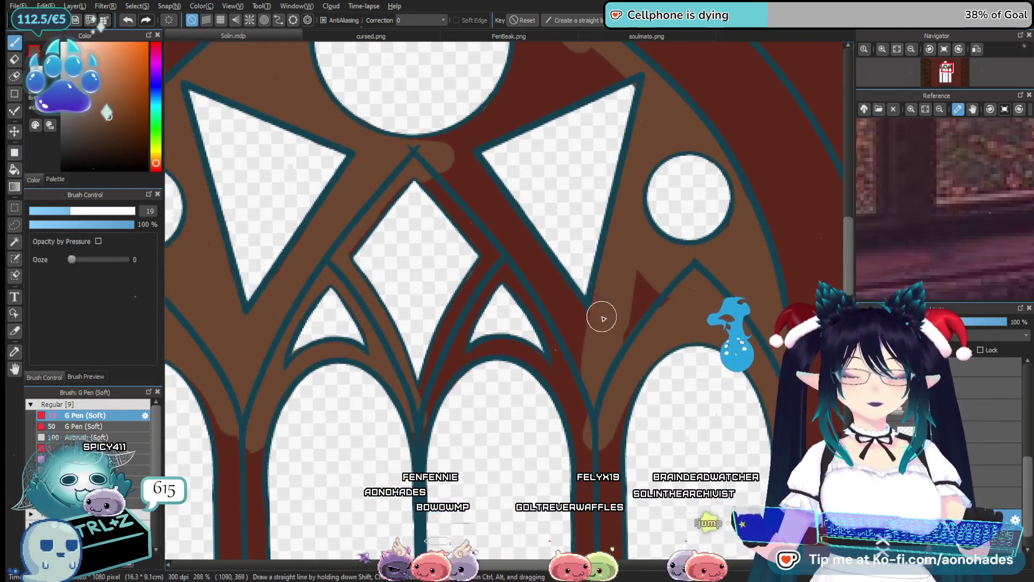
scroll(542, 293, "up", 4)
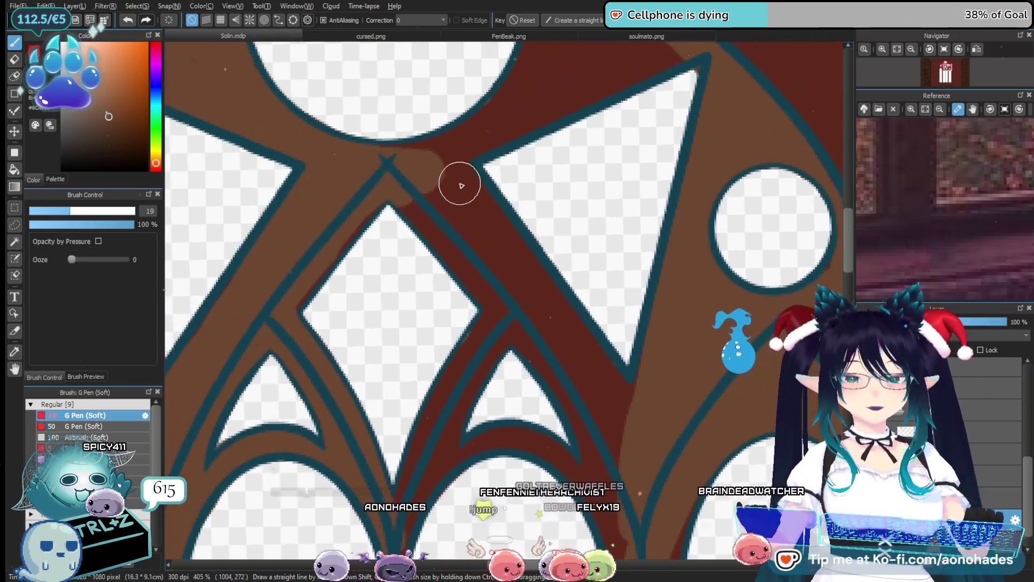
left_click_drag(459, 185, 586, 355)
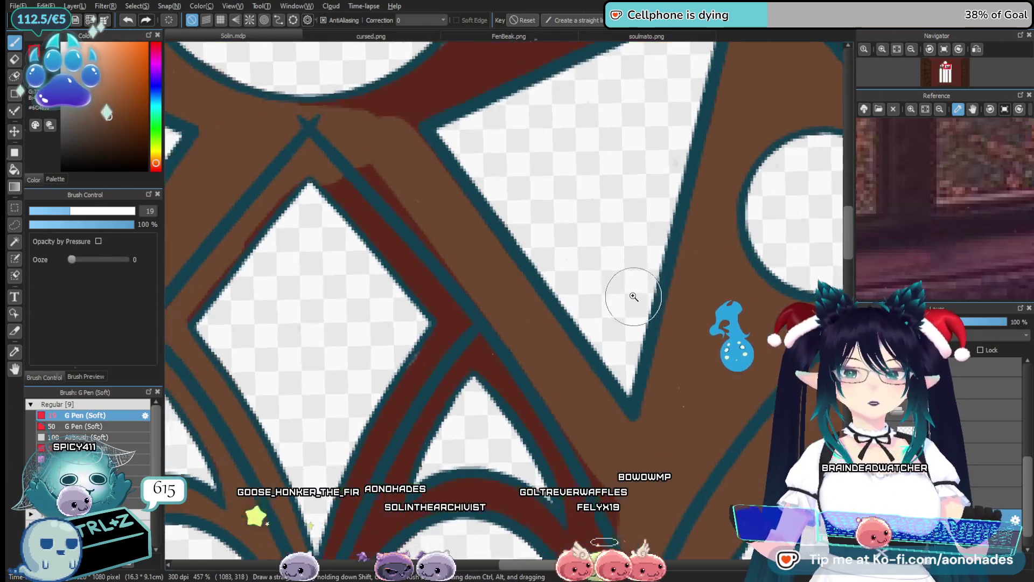
scroll(526, 330, "up", 2)
mouse_move(341, 304)
left_mouse_down()
mouse_move(423, 291)
mouse_move(693, 115)
left_mouse_up()
scroll(605, 237, "up", 3)
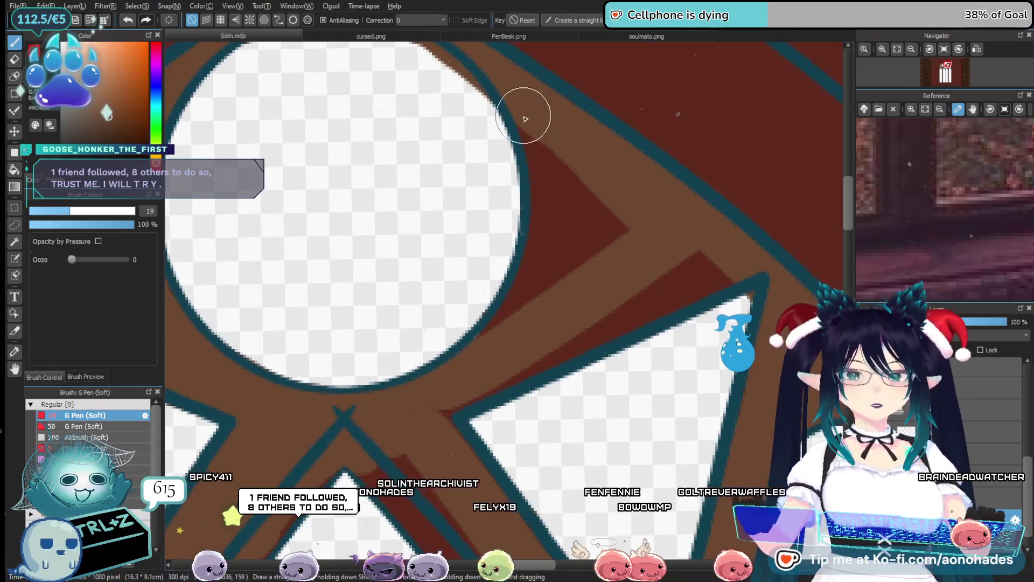
left_click_drag(524, 116, 506, 373)
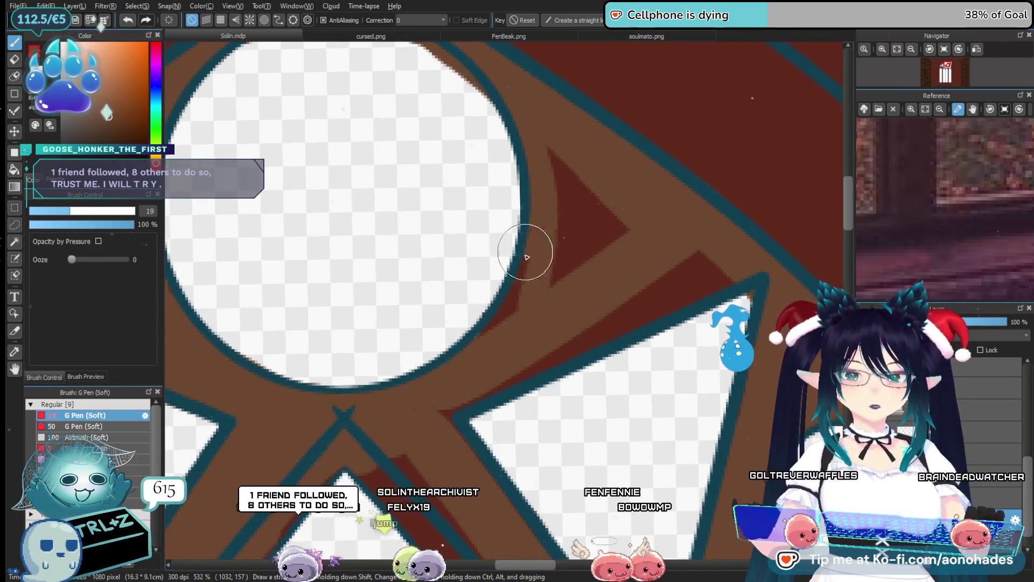
left_click_drag(563, 157, 569, 248)
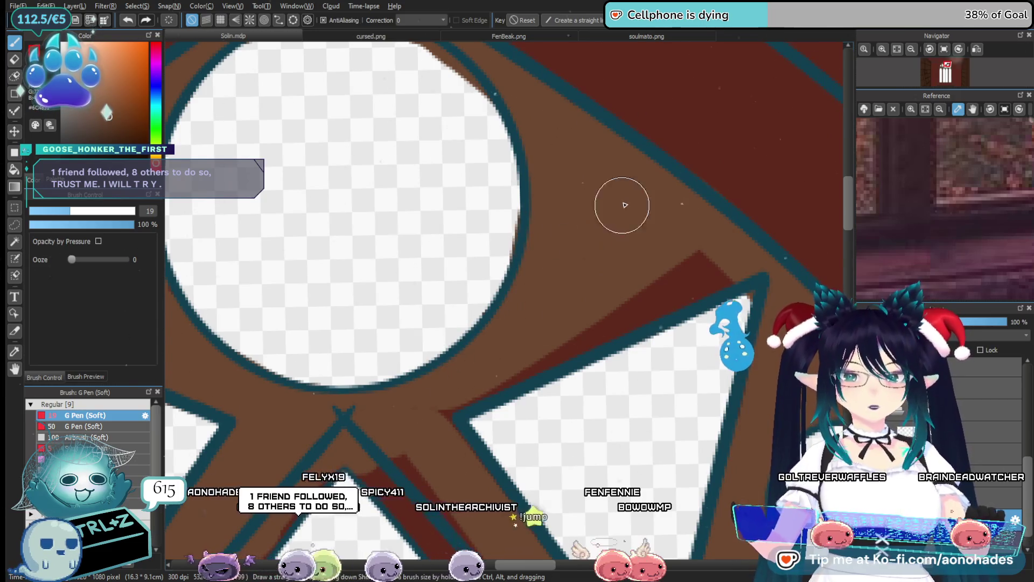
scroll(503, 282, "down", 2)
mouse_move(412, 372)
left_mouse_down()
mouse_move(670, 241)
mouse_move(607, 231)
mouse_move(647, 216)
mouse_move(717, 235)
left_mouse_up()
Paint brown over the remaining red gap in the tracery band.
key("e")
scroll(565, 409, "down", 4)
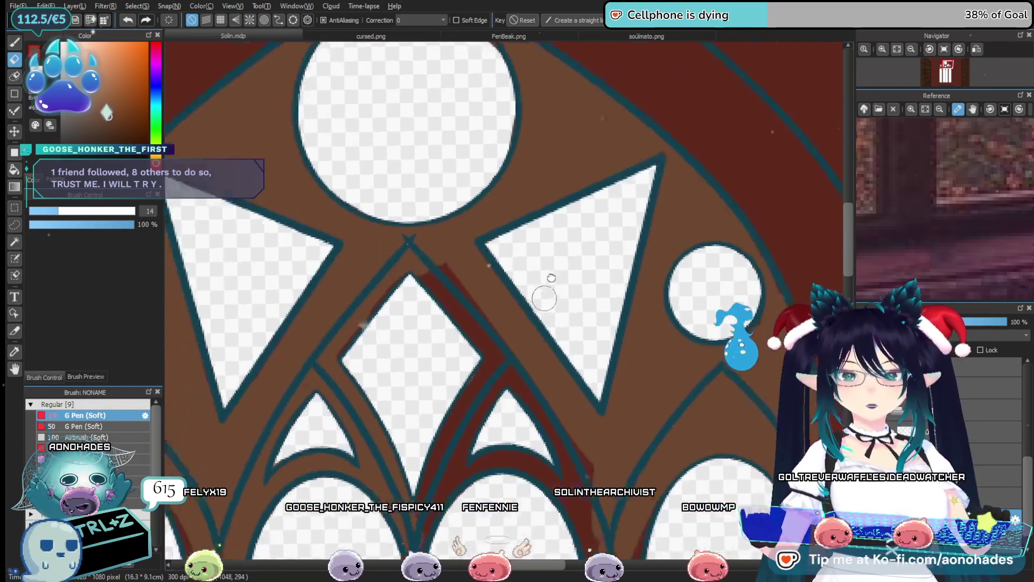
key("b")
scroll(482, 290, "down", 2)
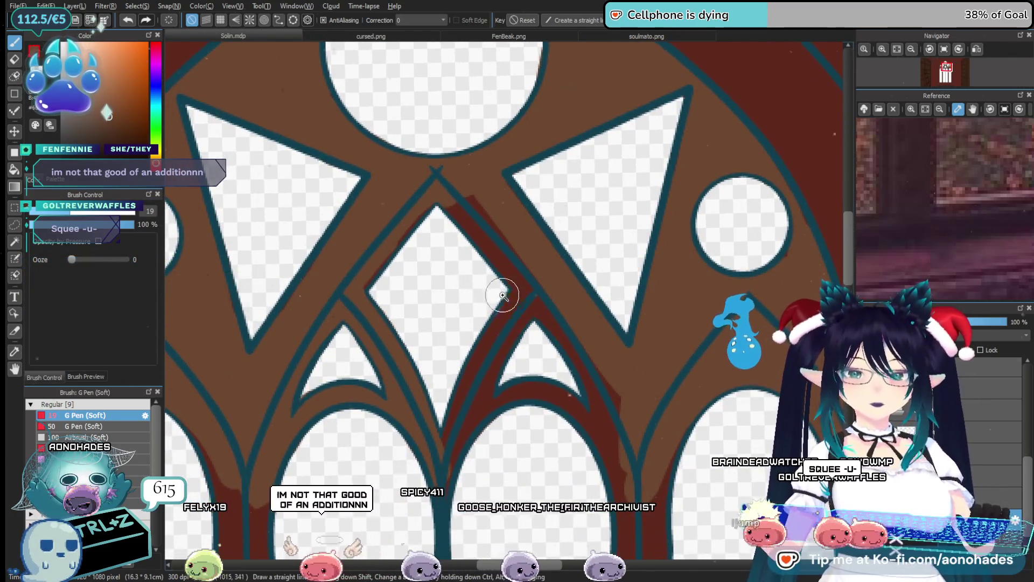
scroll(479, 217, "up", 2)
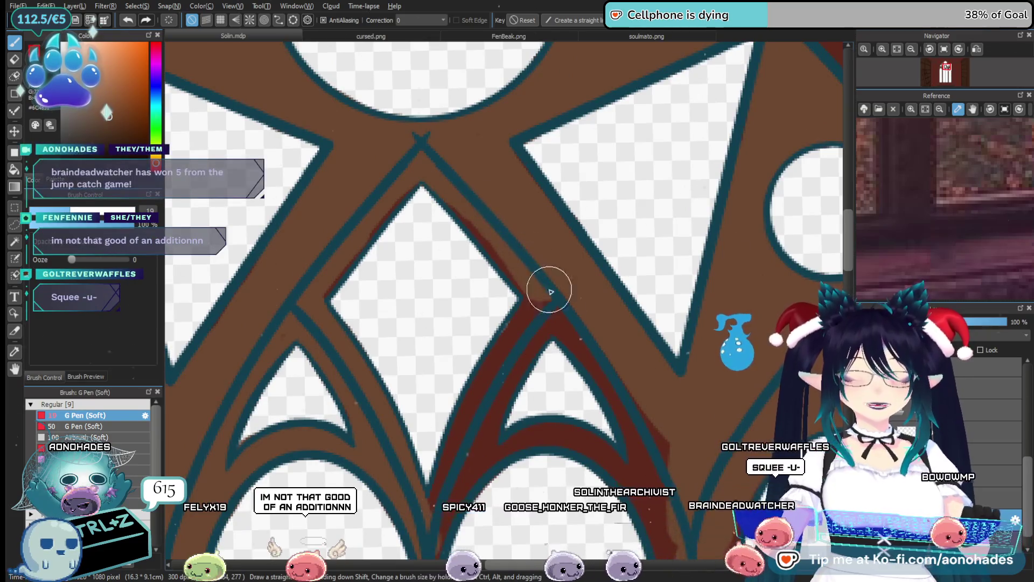
scroll(636, 356, "down", 5)
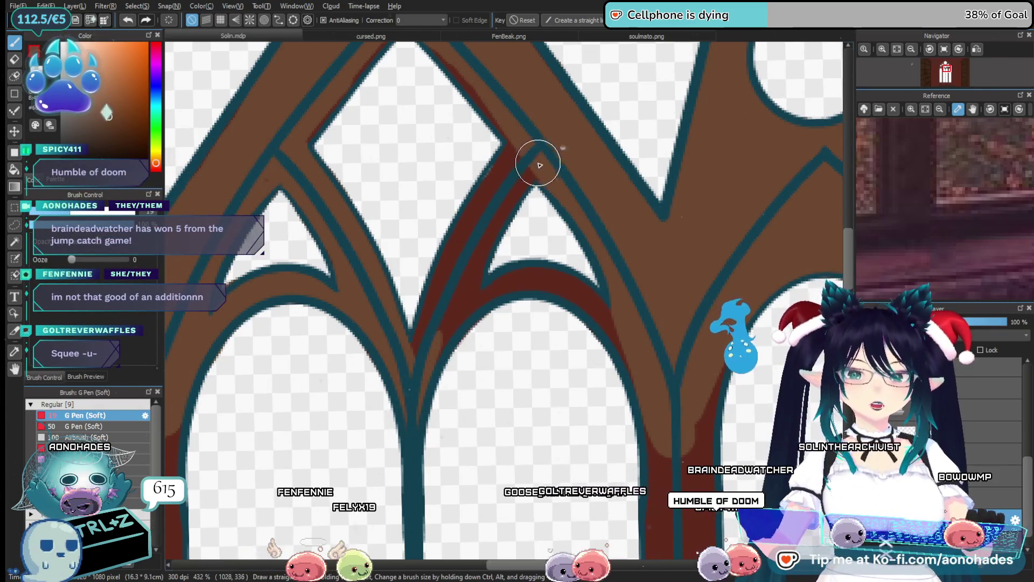
left_click_drag(540, 163, 496, 218)
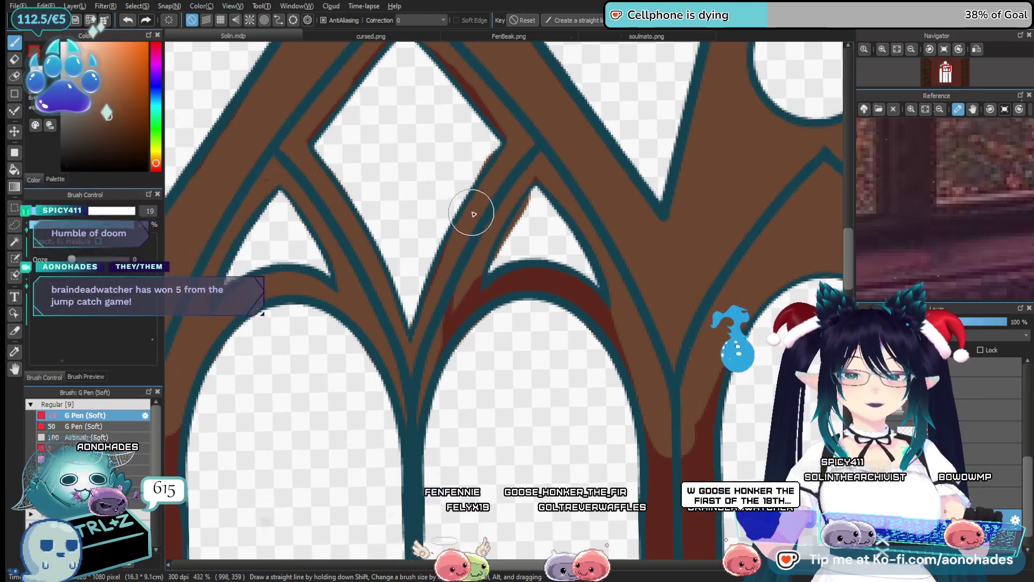
Erase stray brown along the white triangle's edge at the arch peak, then cover the dark red shading on the arch band.
left_click(482, 252)
scroll(483, 252, "down", 1)
key("e")
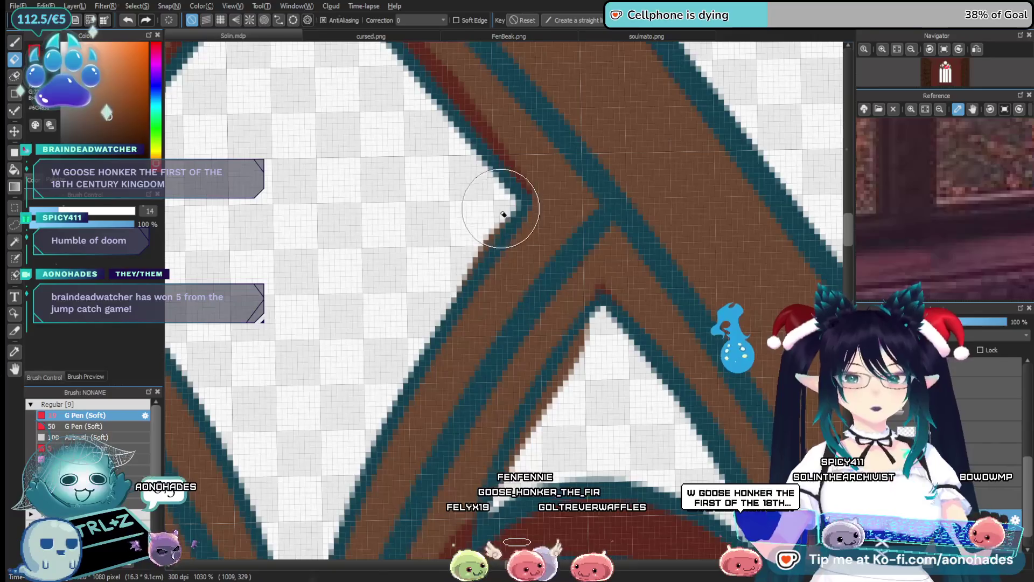
scroll(545, 214, "up", 1)
left_click_drag(544, 213, 500, 330)
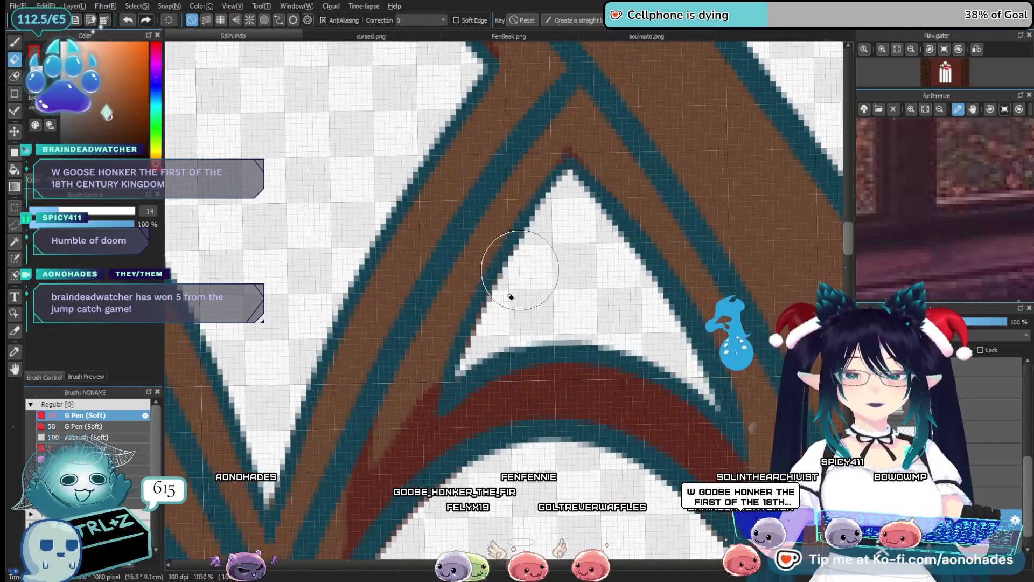
scroll(517, 283, "down", 3)
key("p")
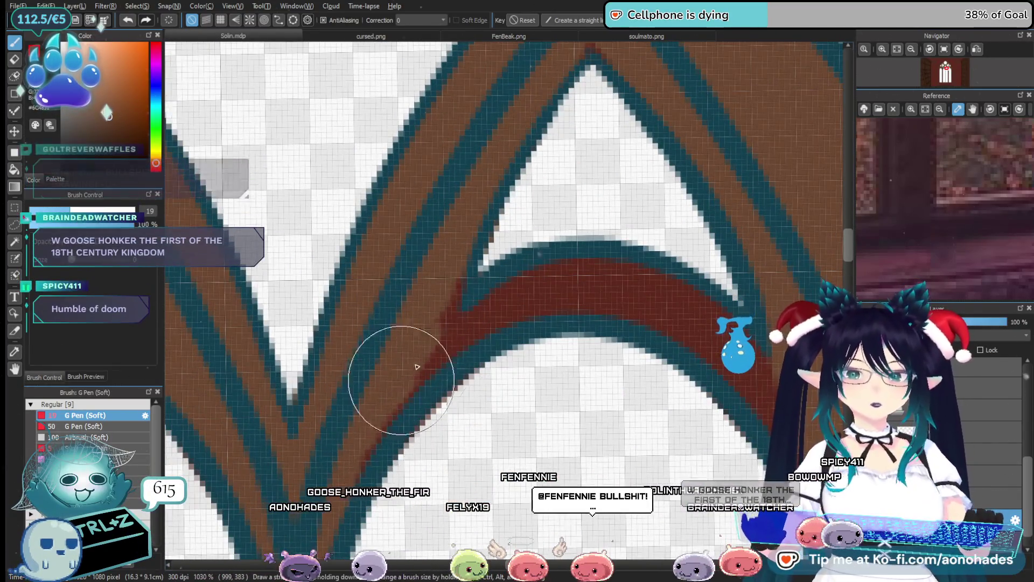
scroll(623, 289, "right", 3)
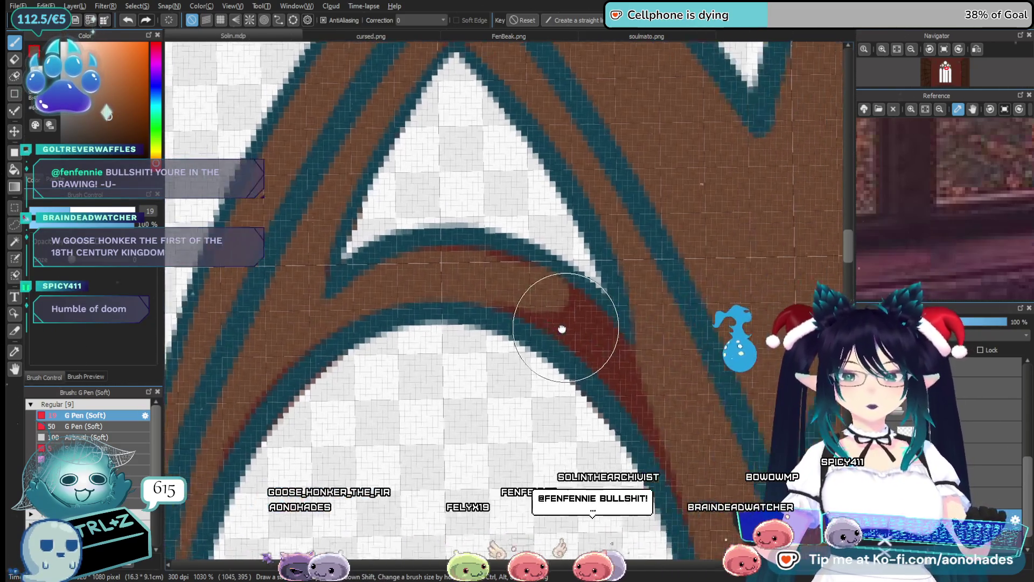
left_click_drag(611, 375, 628, 403)
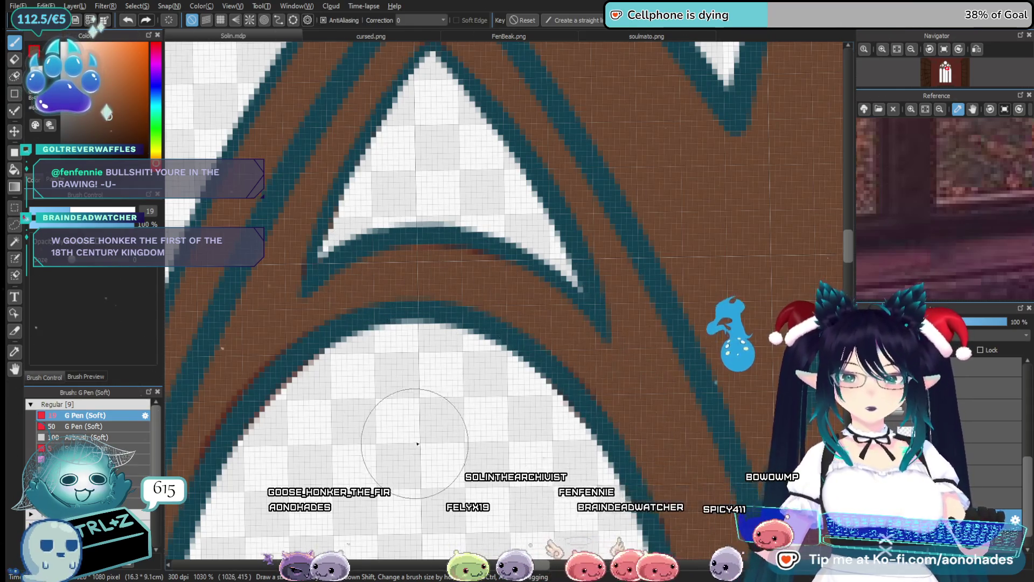
scroll(416, 442, "down", 5)
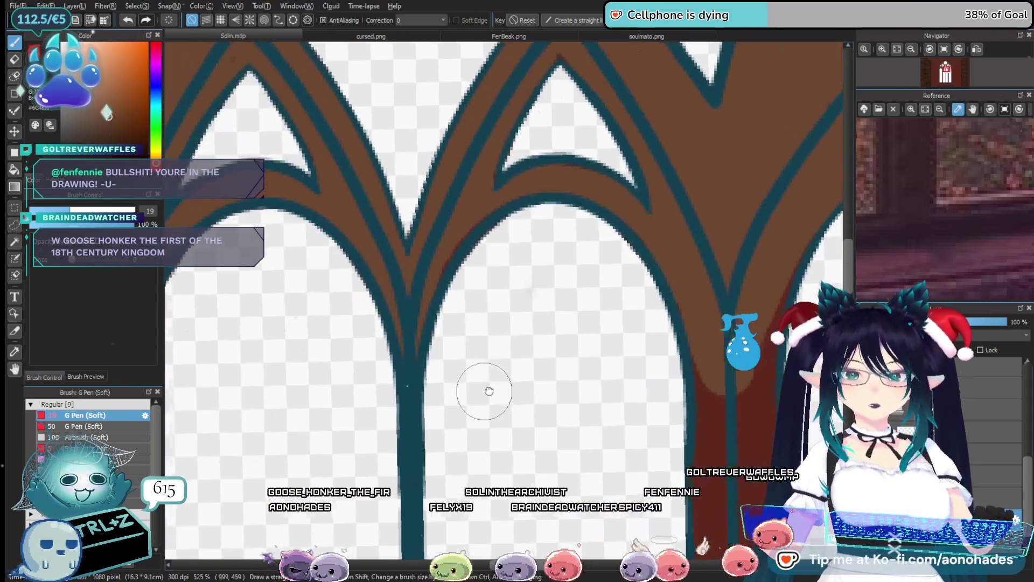
left_click_drag(489, 391, 493, 389)
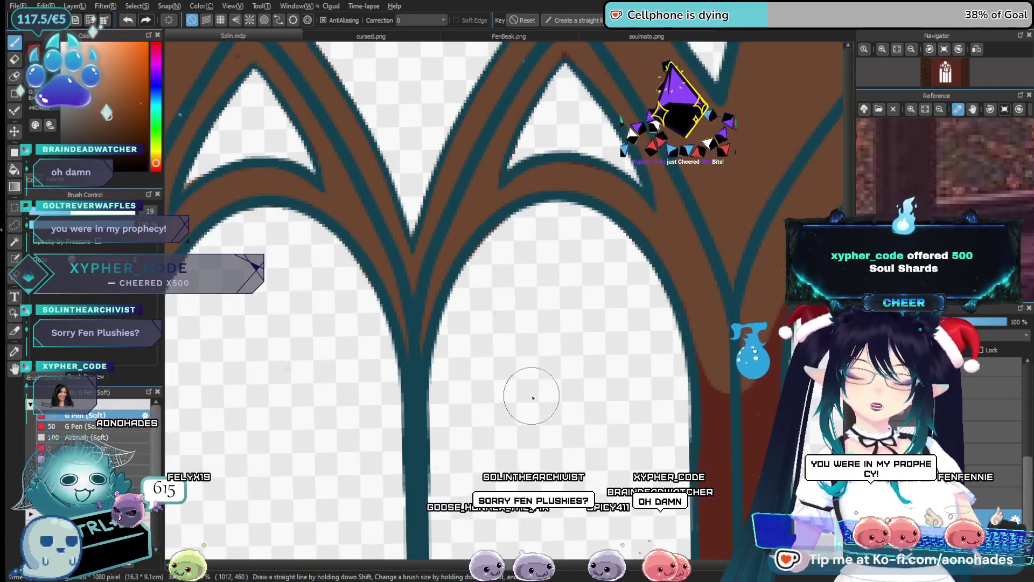
Brush brown down both sides of the red column between the lower arches.
scroll(560, 372, "down", 5)
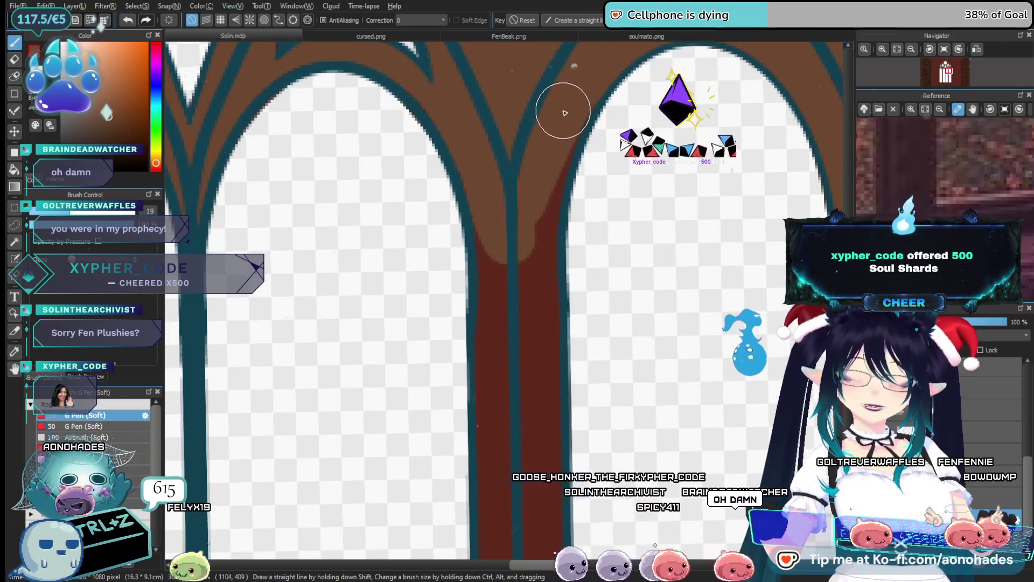
left_click_drag(565, 112, 533, 339)
mouse_move(492, 210)
left_mouse_down()
mouse_move(512, 385)
mouse_move(498, 415)
left_mouse_up()
mouse_move(501, 278)
left_mouse_down()
mouse_move(515, 363)
mouse_move(533, 371)
left_mouse_up()
scroll(504, 266, "down", 3)
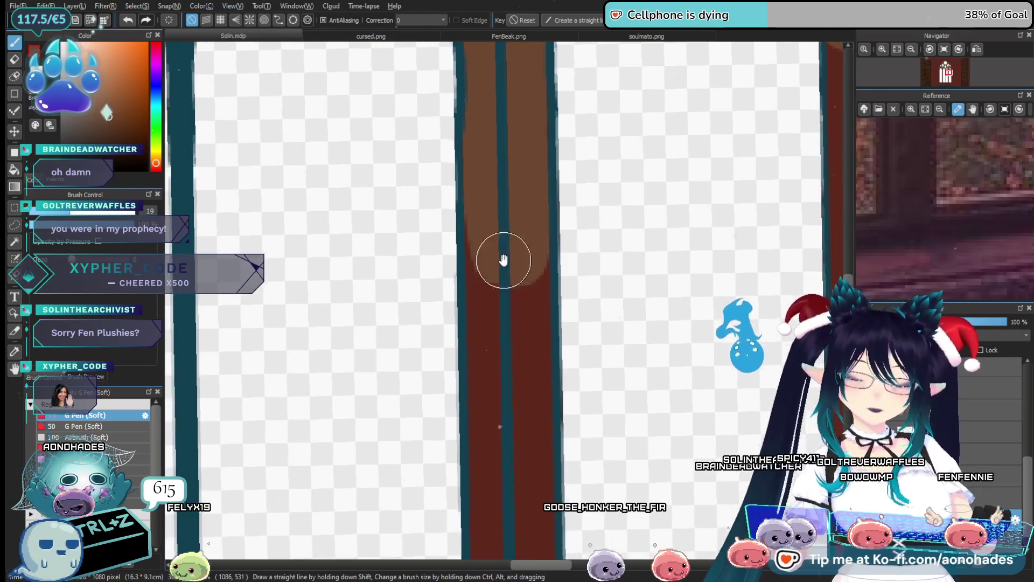
scroll(492, 231, "up", 1)
left_click_drag(539, 280, 563, 439)
scroll(536, 462, "down", 2)
mouse_move(508, 191)
left_mouse_down()
mouse_move(503, 406)
mouse_move(544, 241)
left_mouse_up()
Undo uneven strokes with Ctrl+Z and repaint brown over the column's lower part.
key("ctrl+z")
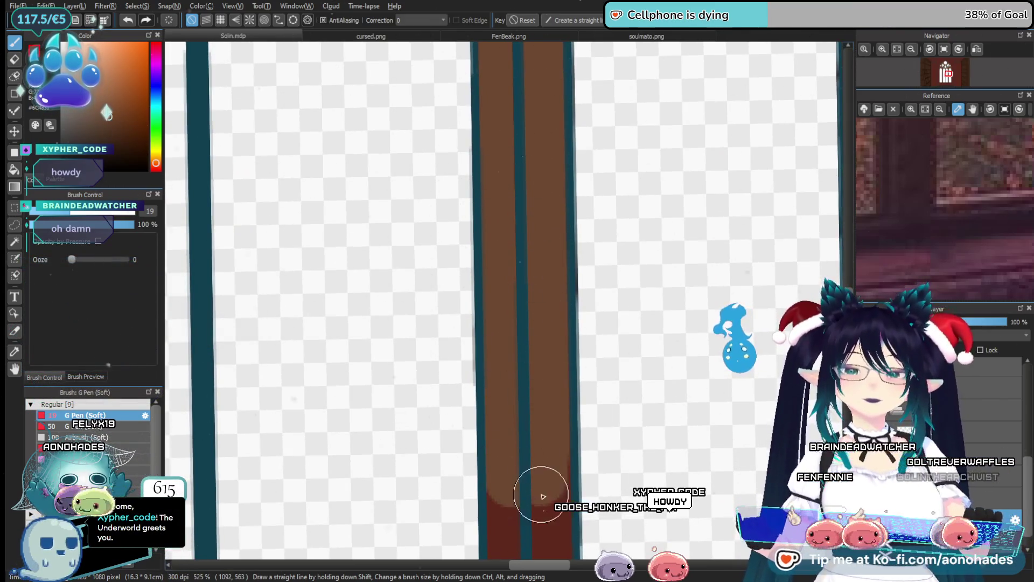
scroll(538, 350, "left", 2)
scroll(533, 205, "down", 1)
left_click_drag(531, 280, 548, 451)
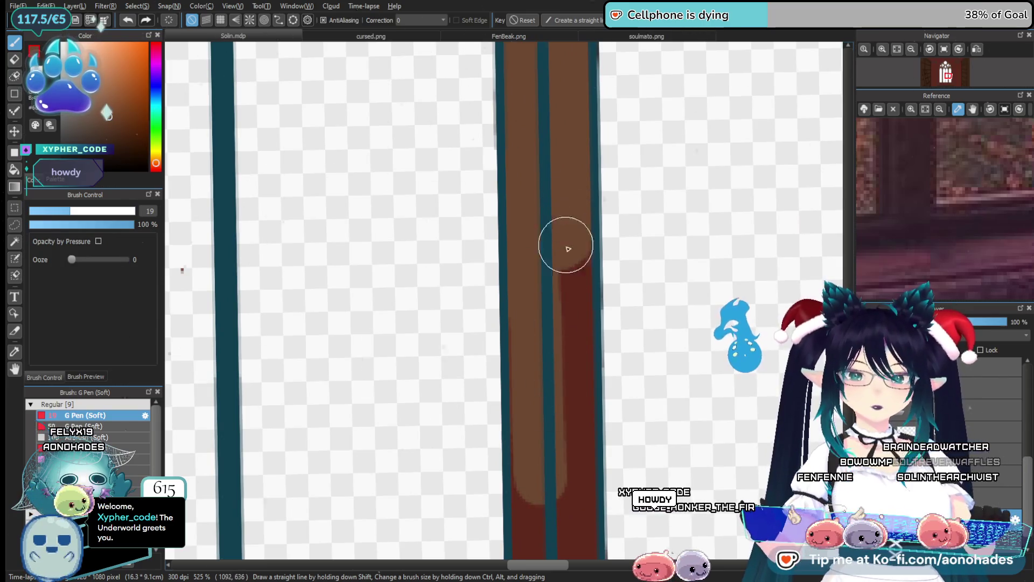
key("ctrl+z")
scroll(560, 265, "left", 1)
mouse_move(531, 129)
left_mouse_down()
mouse_move(533, 287)
mouse_move(561, 237)
mouse_move(571, 492)
mouse_move(574, 192)
mouse_move(574, 506)
left_mouse_up()
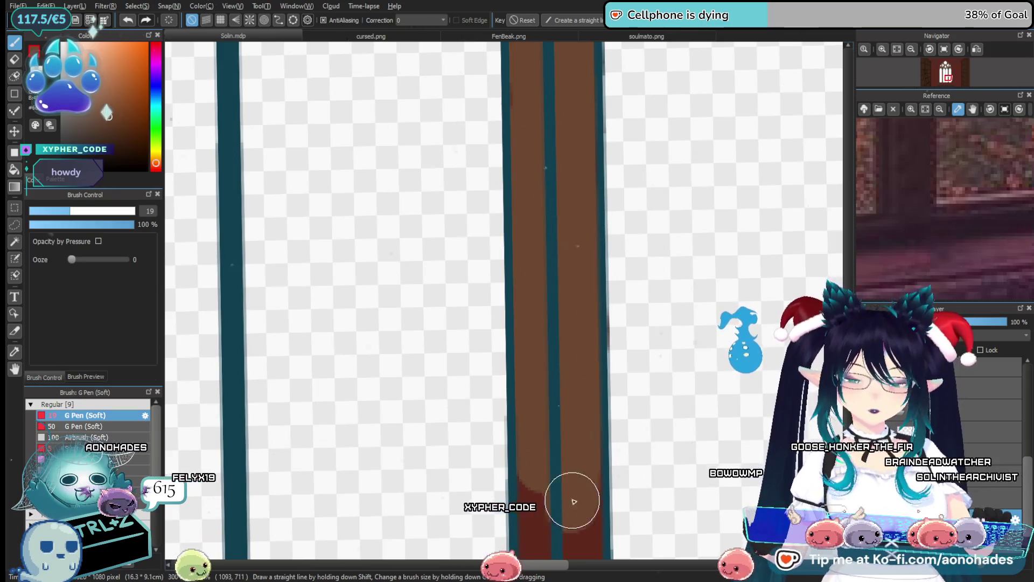
key("ctrl+z")
scroll(560, 178, "down", 2)
left_click_drag(545, 185, 556, 323)
left_click_drag(587, 232, 590, 329)
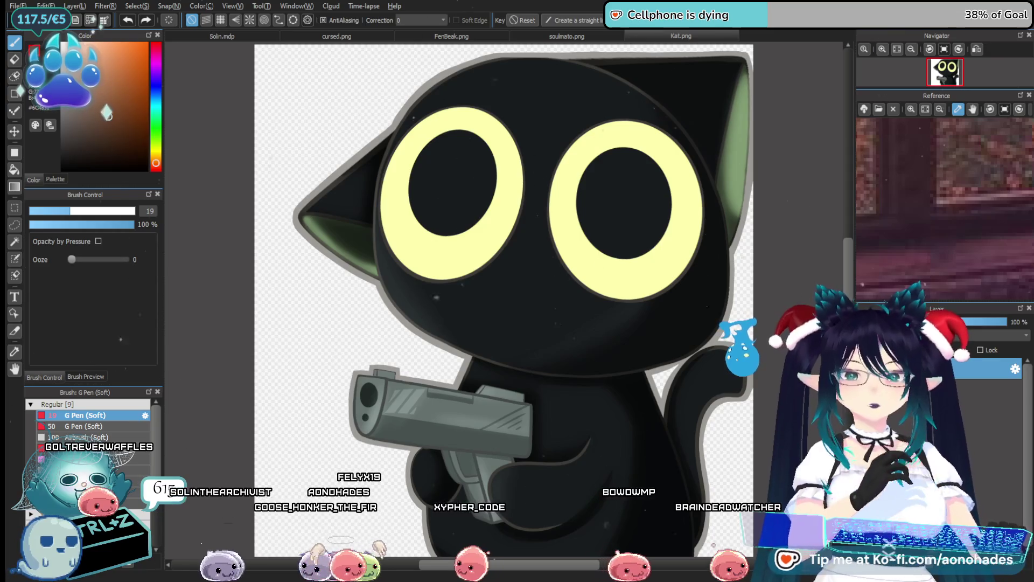
Drop an image file onto MediBang to open it as a new canvas, then undo the last action.
mouse_move(100, 27)
left_mouse_down()
mouse_move(93, 33)
mouse_move(379, 419)
left_mouse_up()
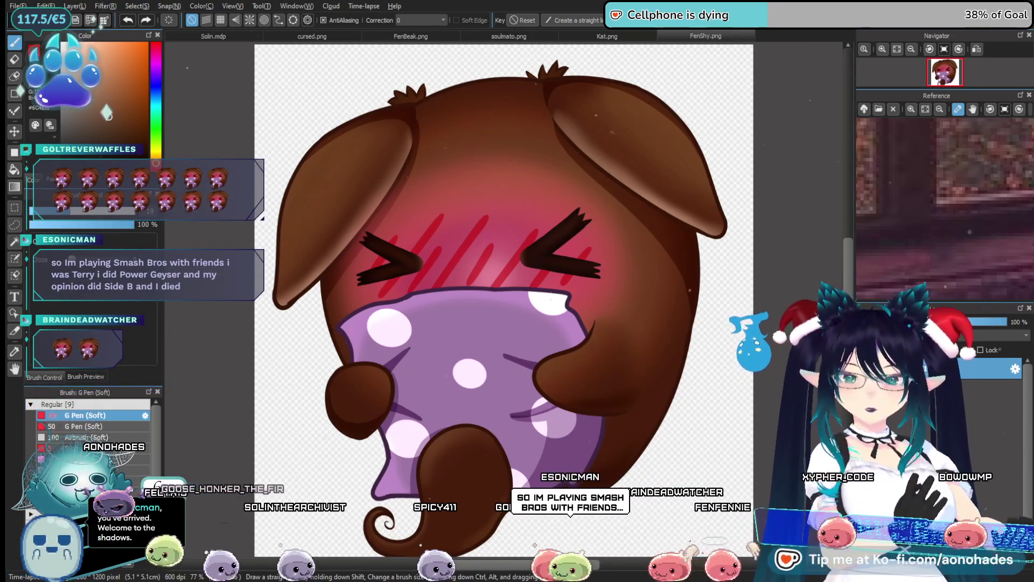
key("ctrl+z")
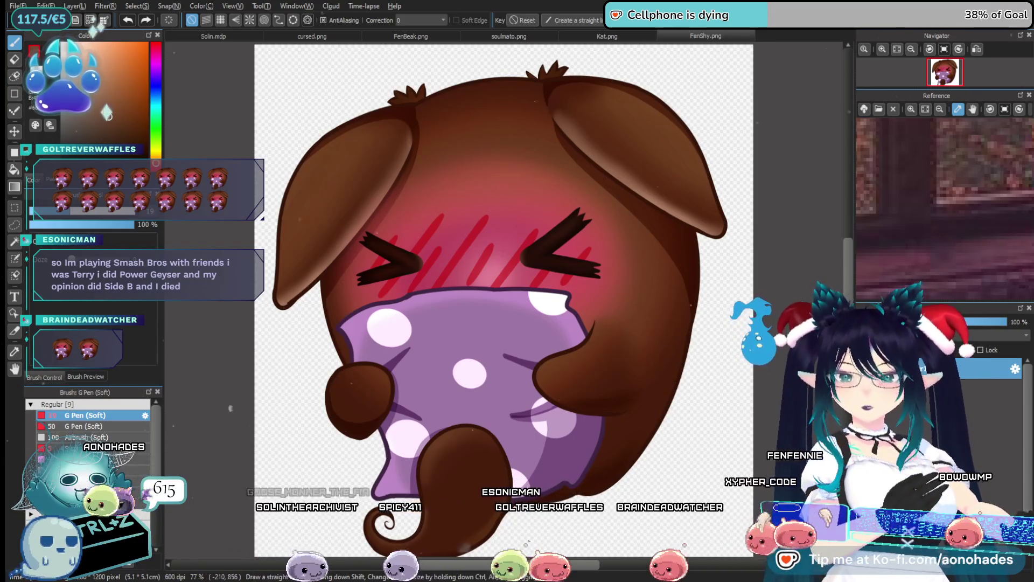
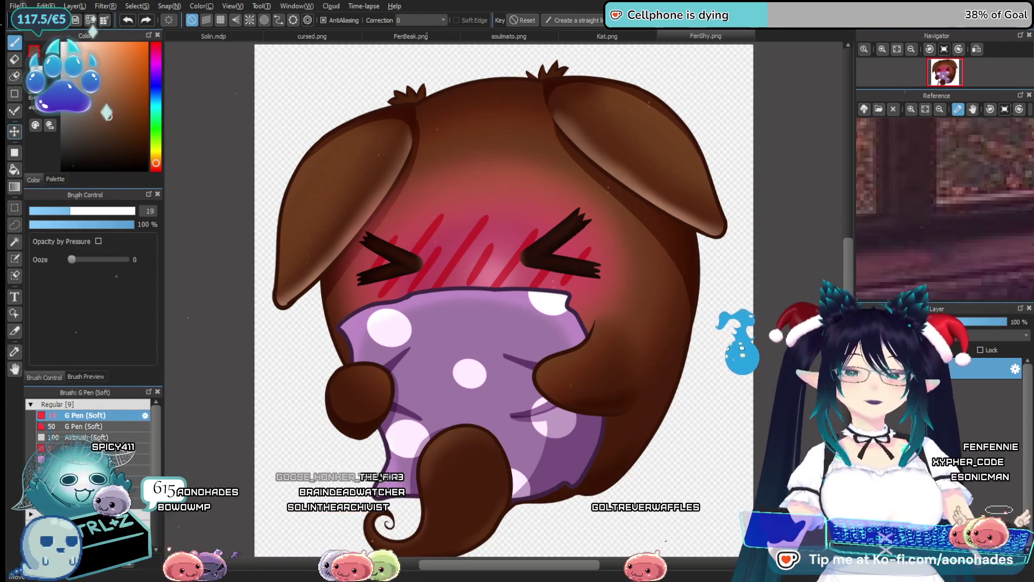
In Solin.mdp, repaint both window posts' lower ends brown with the G Pen (Soft).
left_click(226, 36)
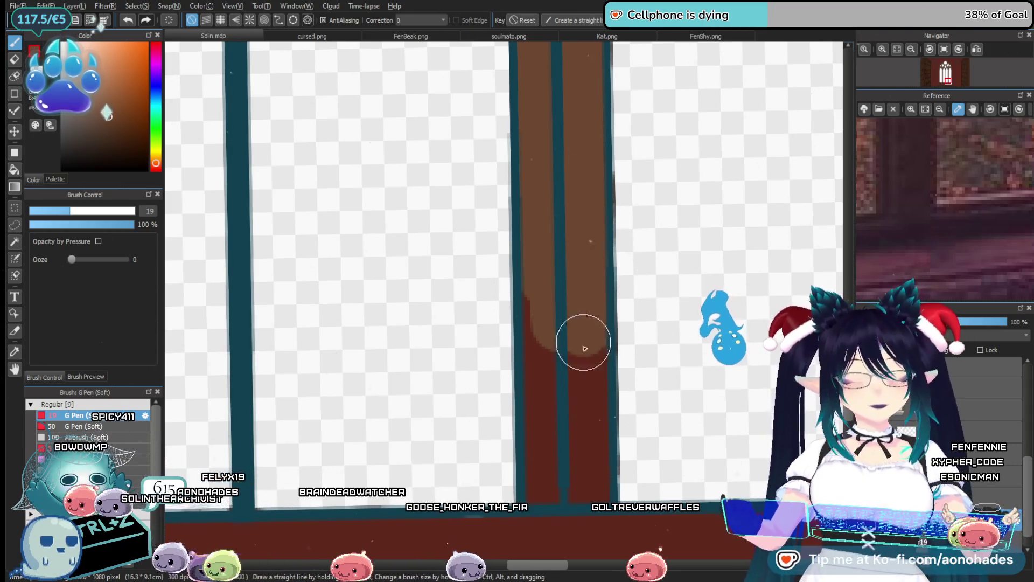
left_click_drag(586, 329, 583, 501)
left_click_drag(547, 258, 547, 461)
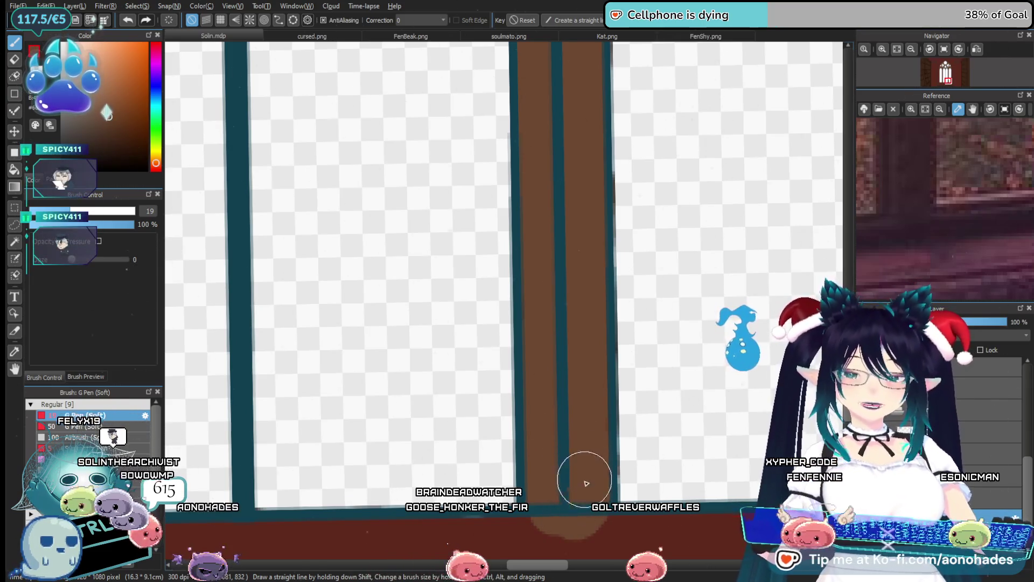
scroll(546, 447, "up", 2)
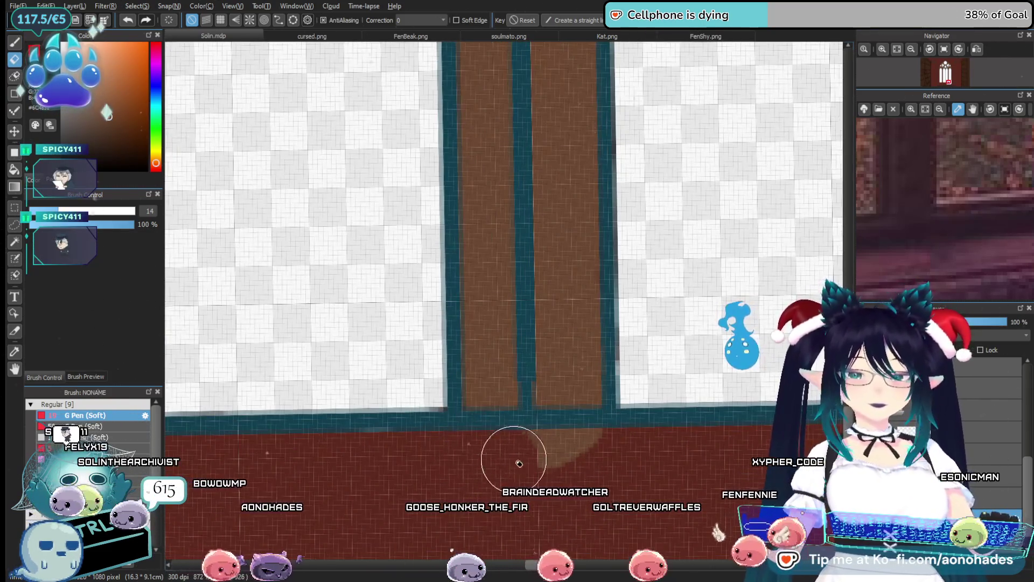
key("e")
scroll(643, 481, "down", 10)
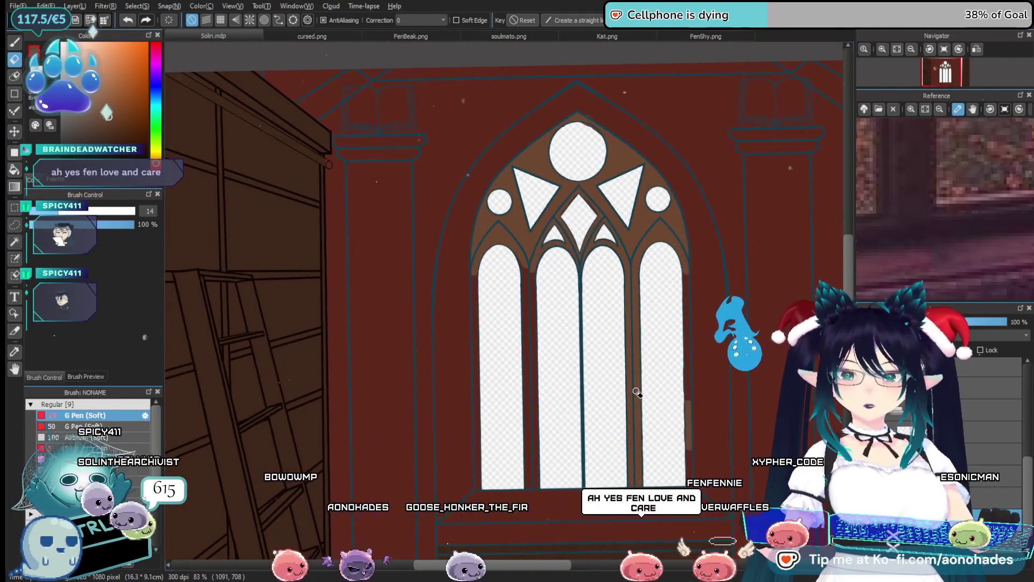
key("b")
Erase a soft strip down the brown band beside the arched window.
left_click_drag(646, 431, 548, 400)
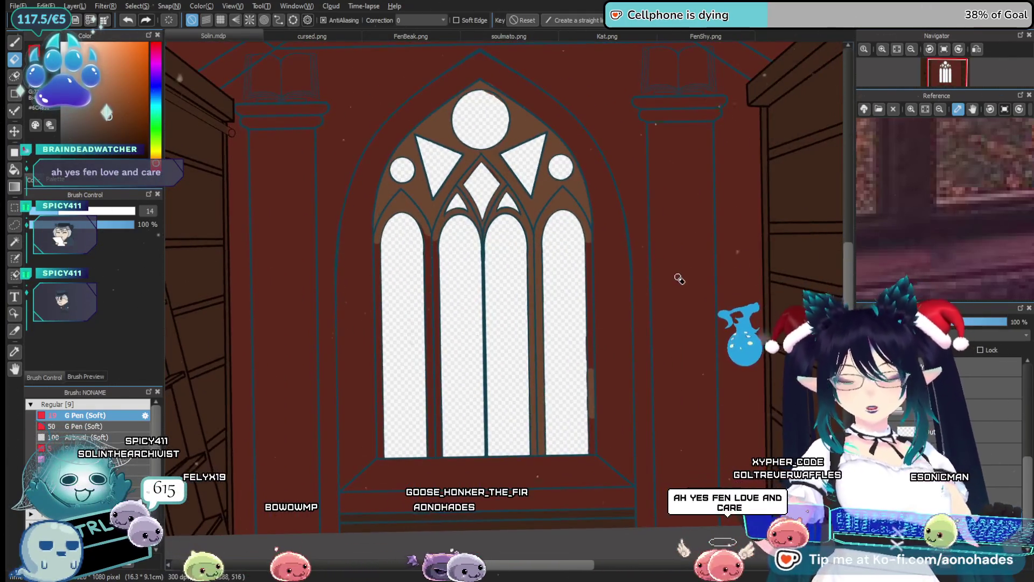
scroll(614, 260, "up", 5)
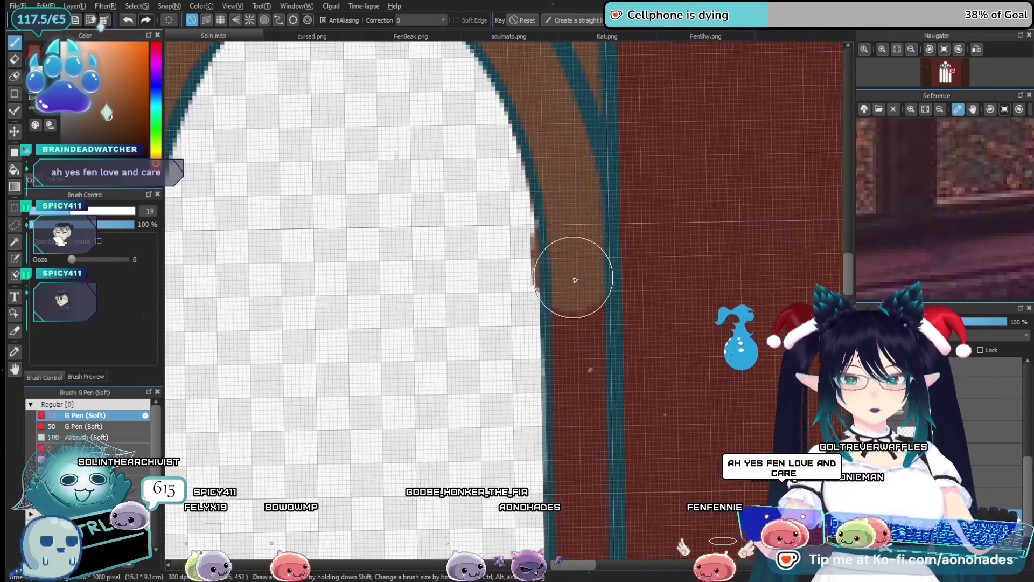
key("e")
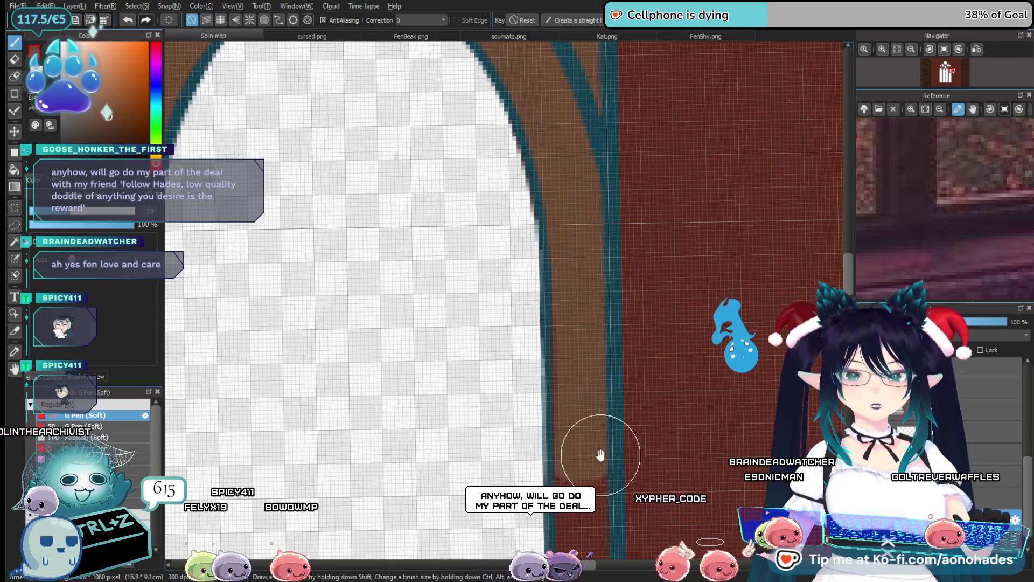
scroll(602, 465, "down", 5)
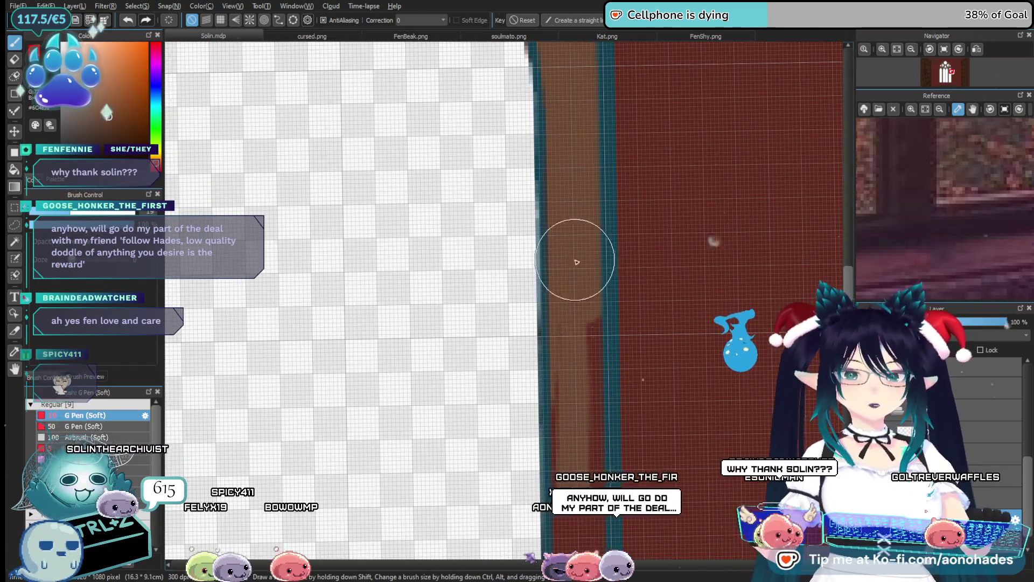
scroll(589, 374, "down", 1)
mouse_move(588, 289)
left_mouse_down()
mouse_move(577, 127)
mouse_move(563, 118)
left_mouse_up()
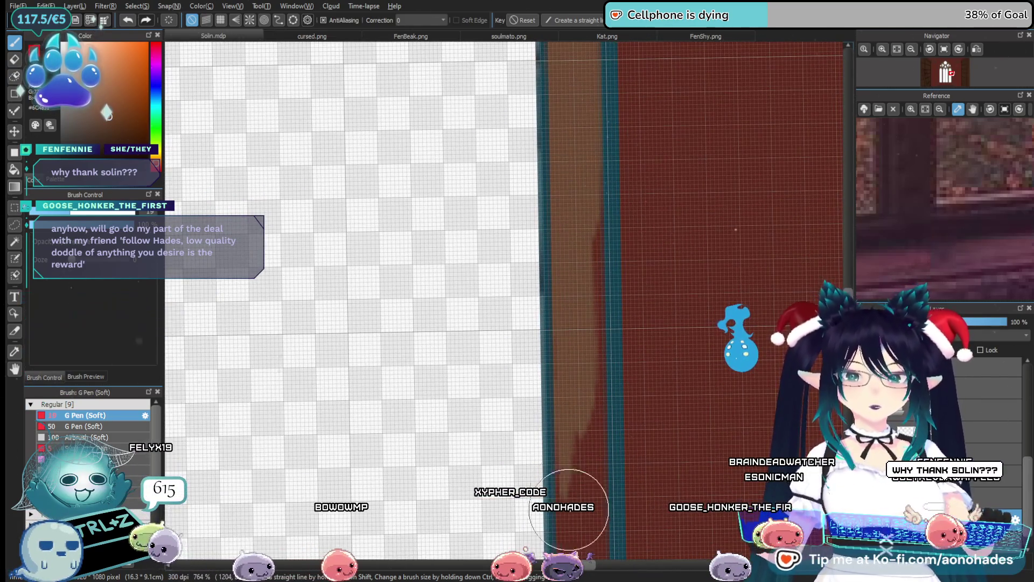
Repaint the band dark red, darkening its left edge and lower part.
left_click_drag(593, 190, 595, 512)
scroll(594, 445, "down", 1)
scroll(594, 445, "down", 3)
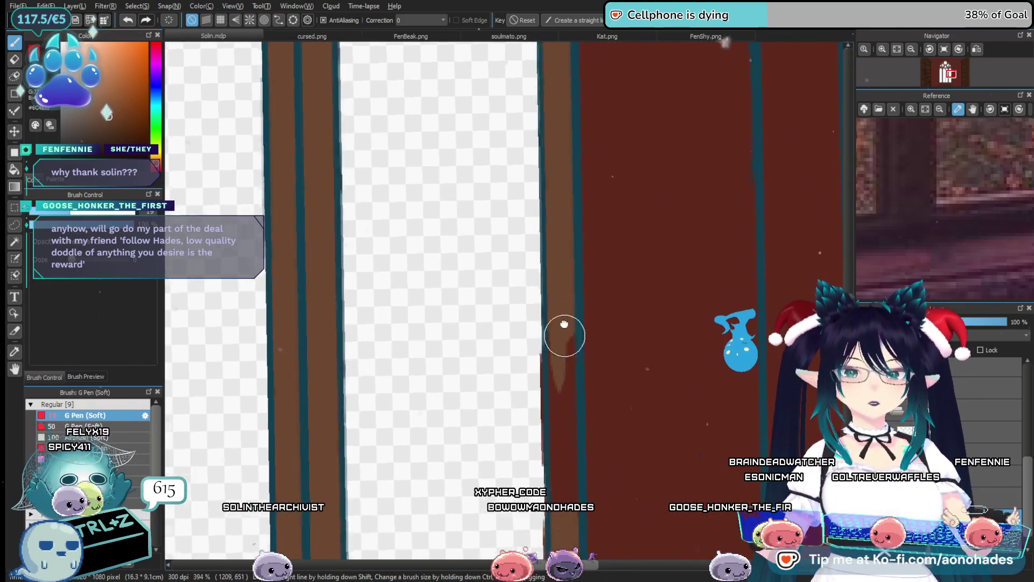
left_click_drag(564, 351, 554, 221)
mouse_move(558, 300)
left_mouse_down()
mouse_move(567, 349)
mouse_move(559, 434)
left_mouse_up()
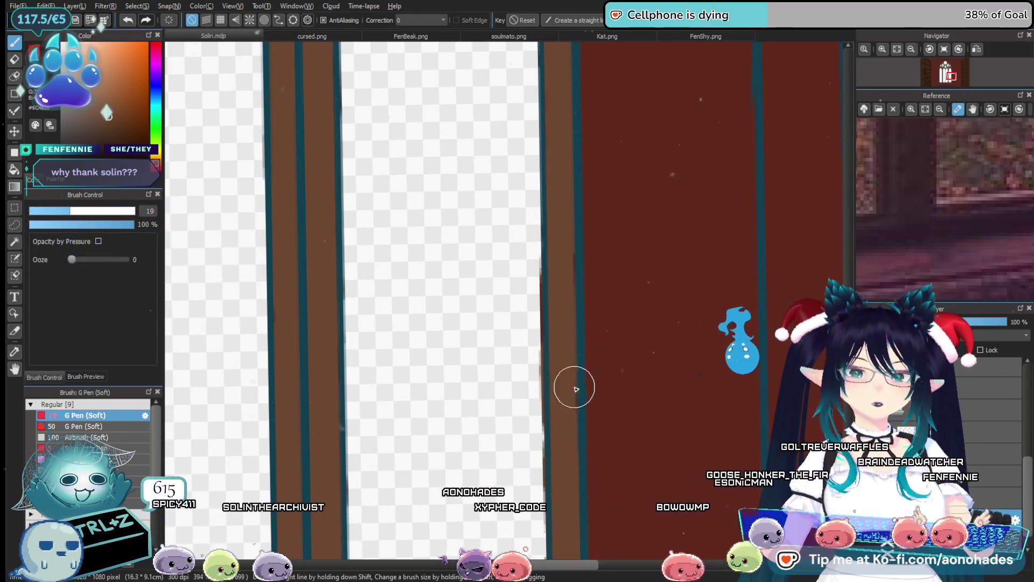
key("e")
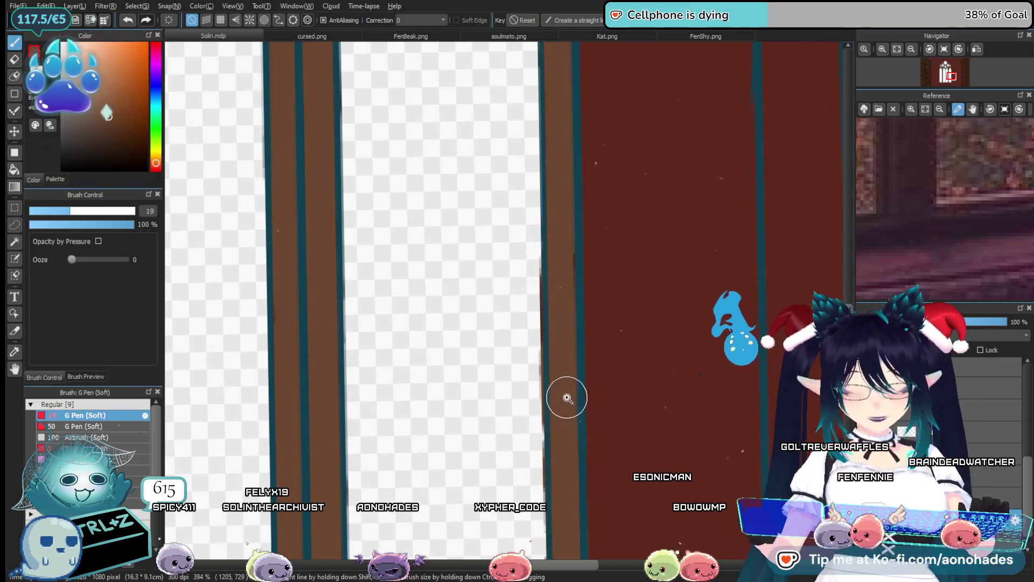
scroll(563, 418, "up", 2)
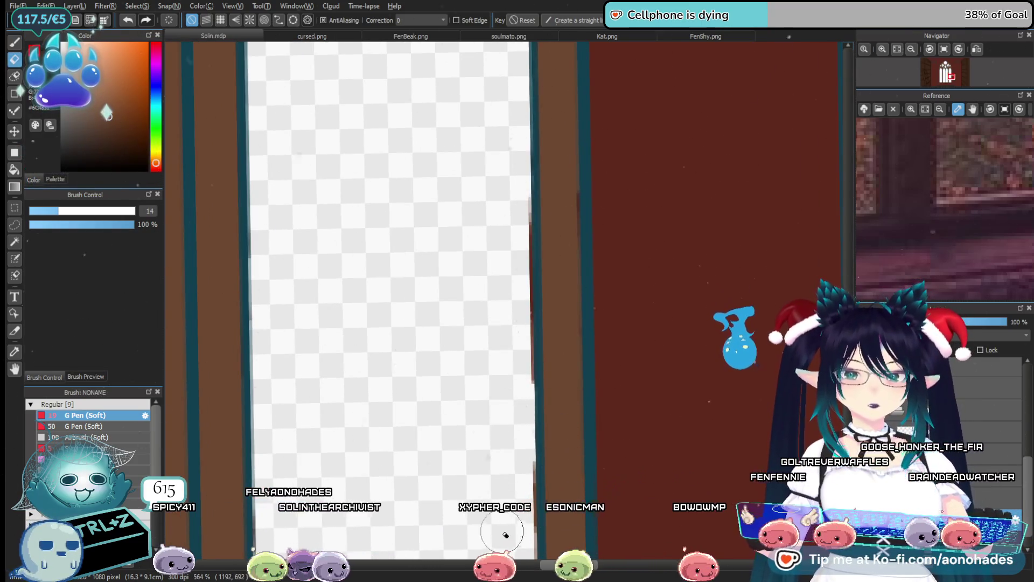
Erase the thin red line along the pane's right edge and check it zoomed in.
left_click_drag(506, 489, 517, 351)
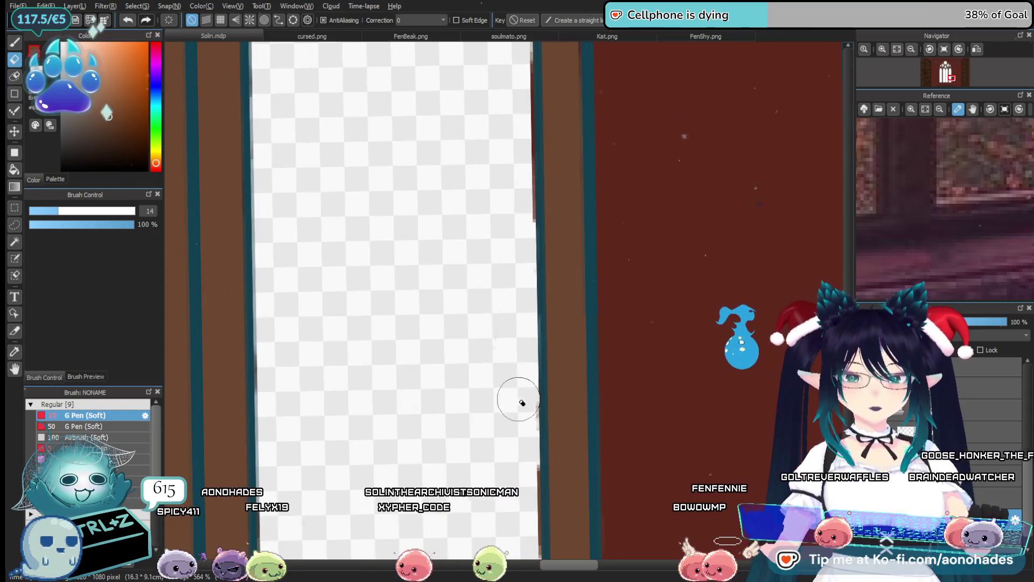
left_click_drag(494, 452, 528, 288)
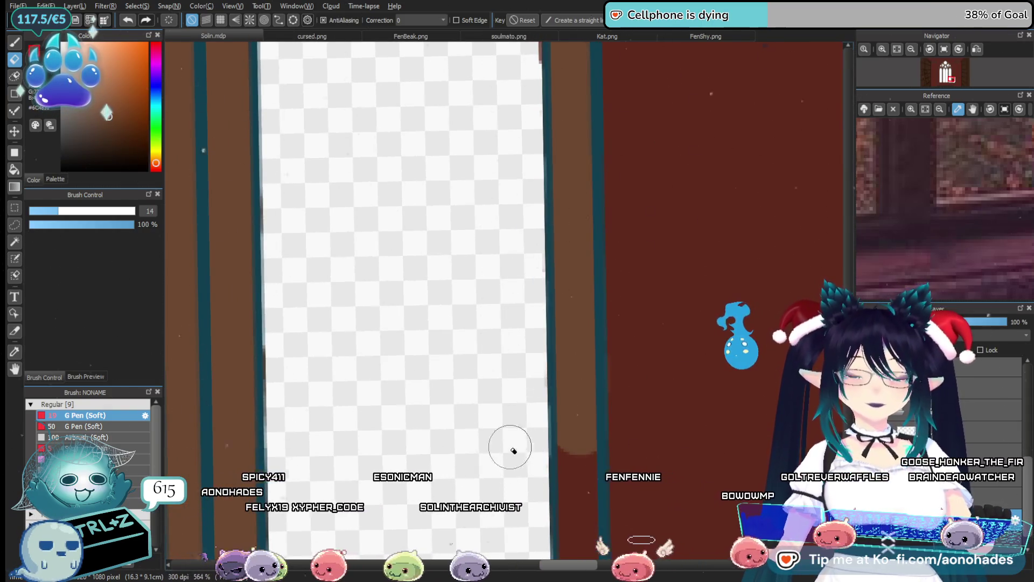
mouse_move(503, 231)
left_mouse_down()
mouse_move(515, 376)
mouse_move(485, 393)
mouse_move(519, 440)
left_mouse_up()
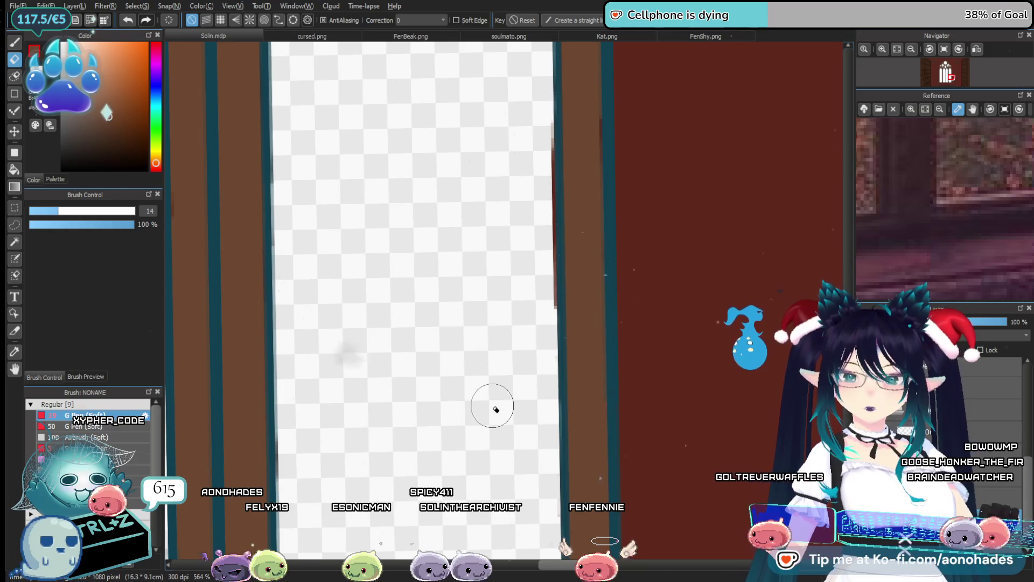
left_click(527, 345)
left_click(537, 277)
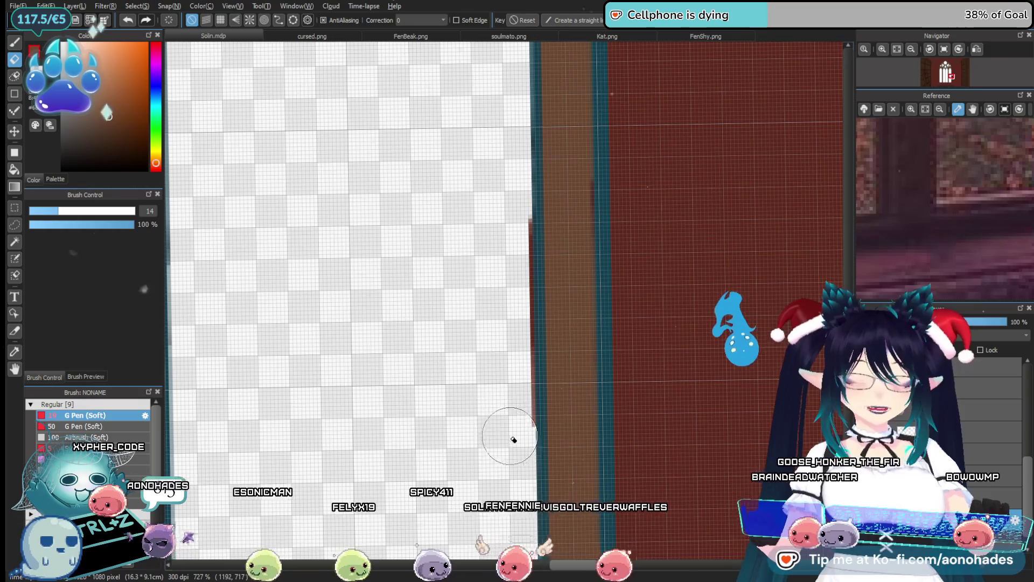
mouse_move(517, 415)
left_mouse_down()
mouse_move(473, 339)
mouse_move(512, 339)
mouse_move(547, 385)
left_mouse_up()
key("b")
scroll(536, 431, "up", 6)
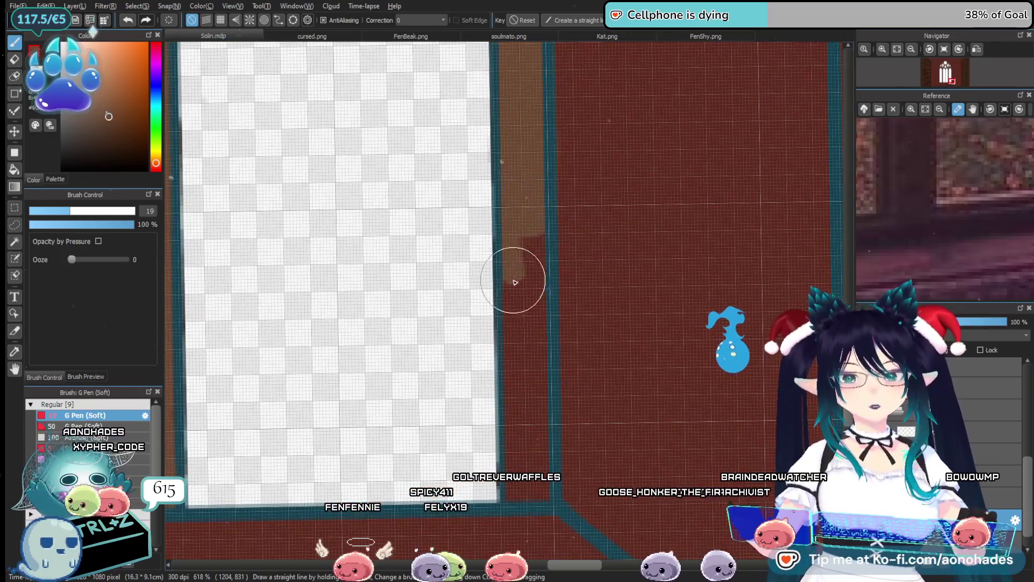
Extend the brown column down the window edge and paint the middle and right mullions brown.
mouse_move(515, 282)
left_mouse_down()
mouse_move(520, 249)
mouse_move(528, 307)
mouse_move(531, 282)
mouse_move(537, 425)
left_mouse_up()
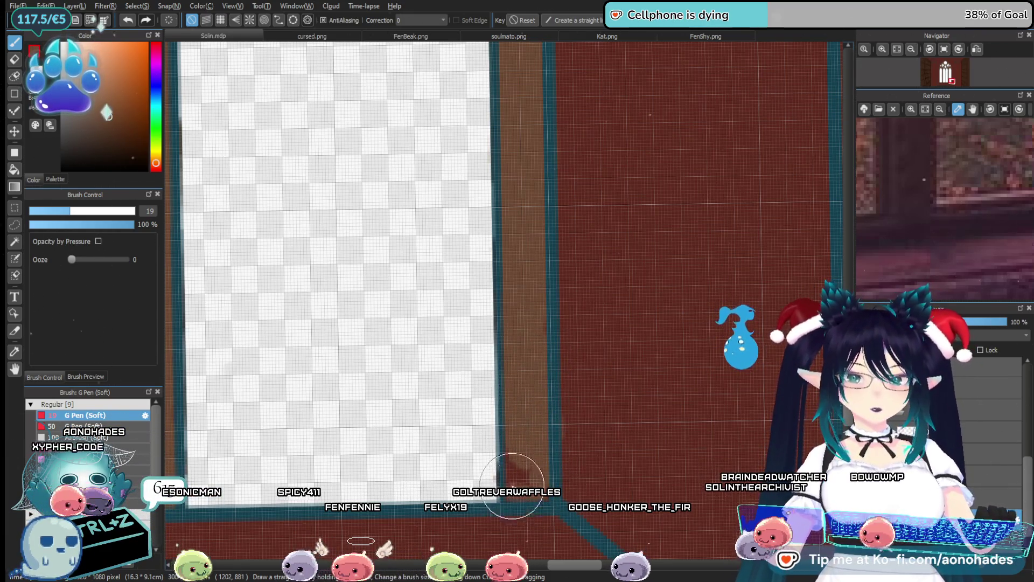
scroll(530, 467, "down", 5)
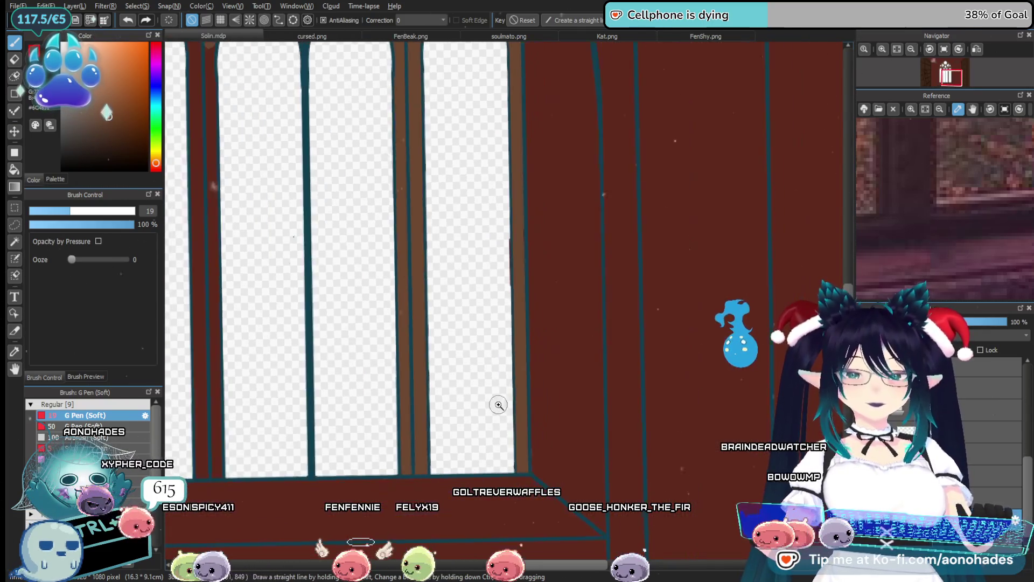
scroll(600, 415, "up", 4)
scroll(502, 438, "up", 4)
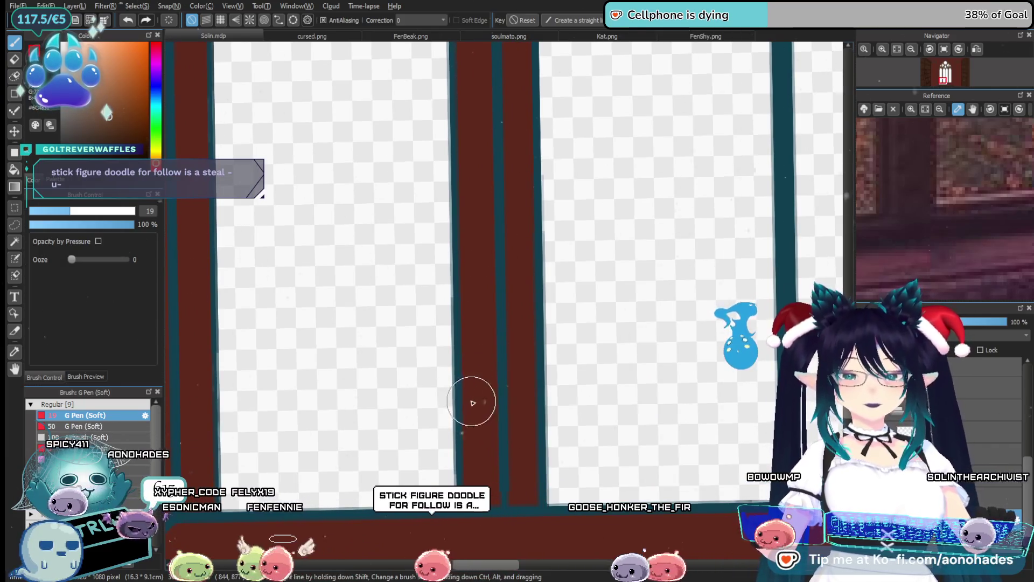
left_click_drag(480, 356, 484, 484)
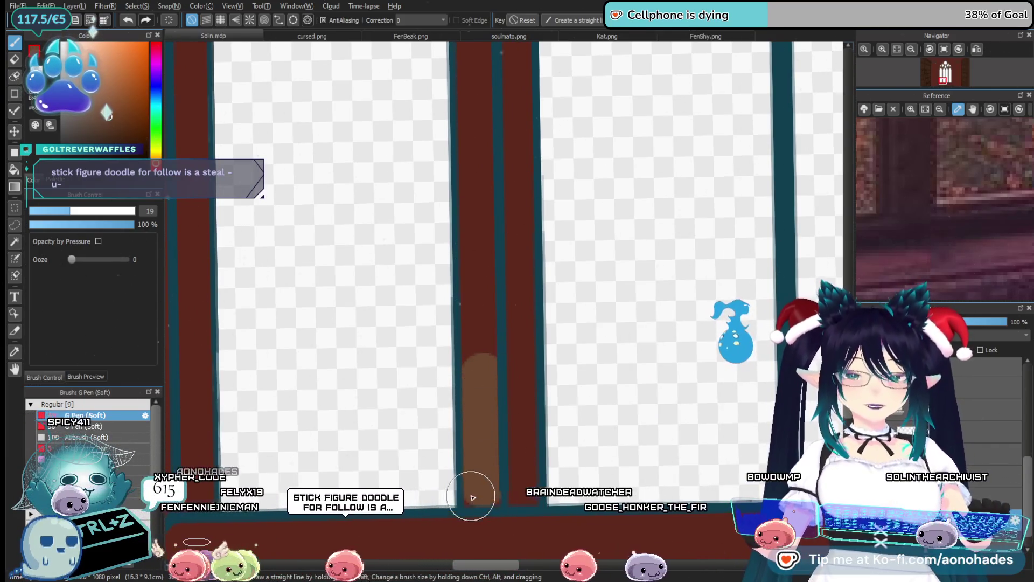
left_click_drag(511, 205, 516, 414)
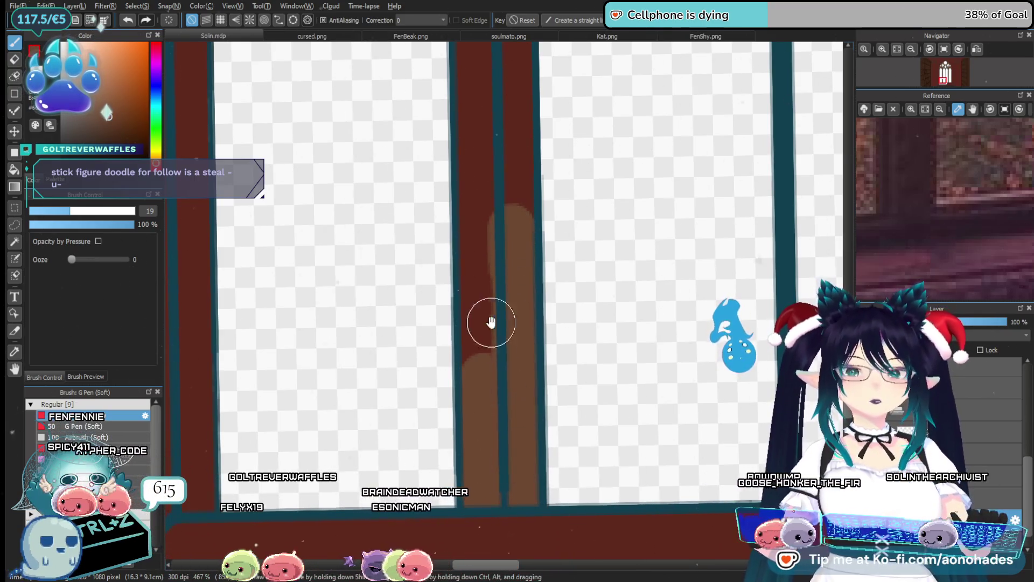
Paint the left mullion brown, undoing and repainting the right mullion stroke.
left_click_drag(491, 325, 497, 419)
left_click_drag(483, 136, 498, 450)
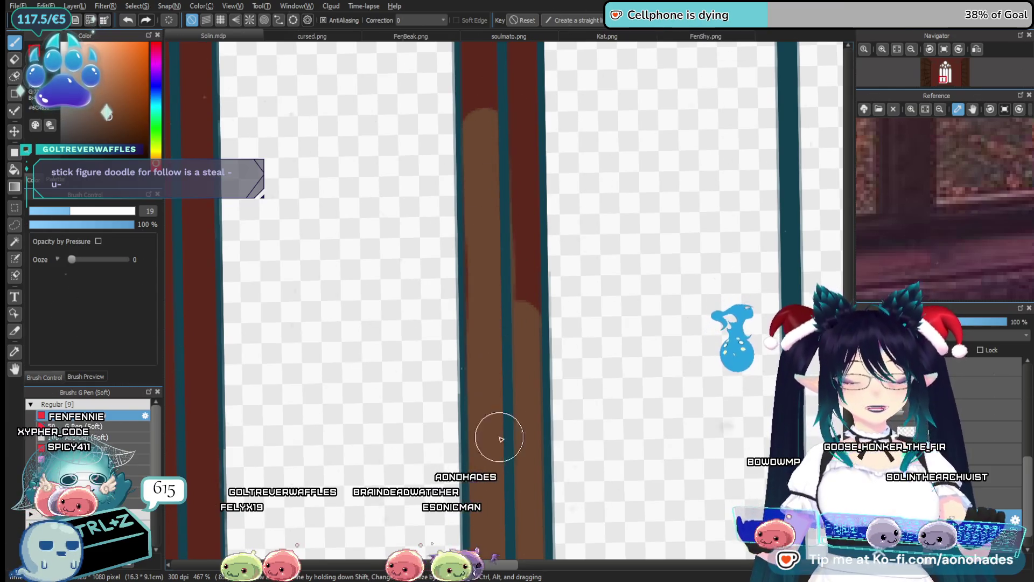
key("ctrl+z")
left_click_drag(509, 232, 509, 506)
scroll(501, 373, "up", 3)
left_click_drag(474, 121, 485, 439)
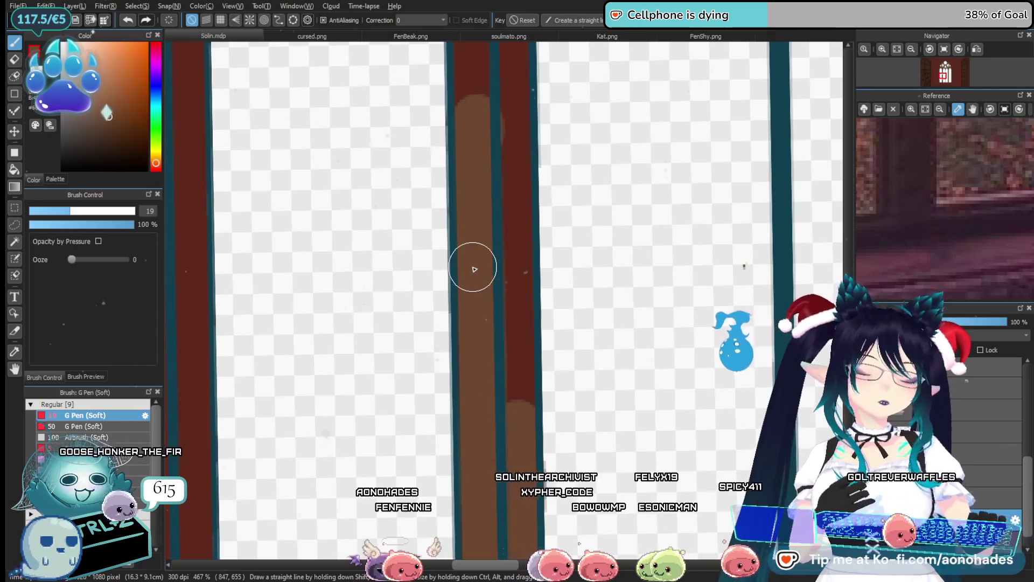
Cover the dark-red centre column in brown, from its lower red patch up between the arches.
mouse_move(500, 148)
left_mouse_down()
mouse_move(506, 106)
mouse_move(517, 404)
left_mouse_up()
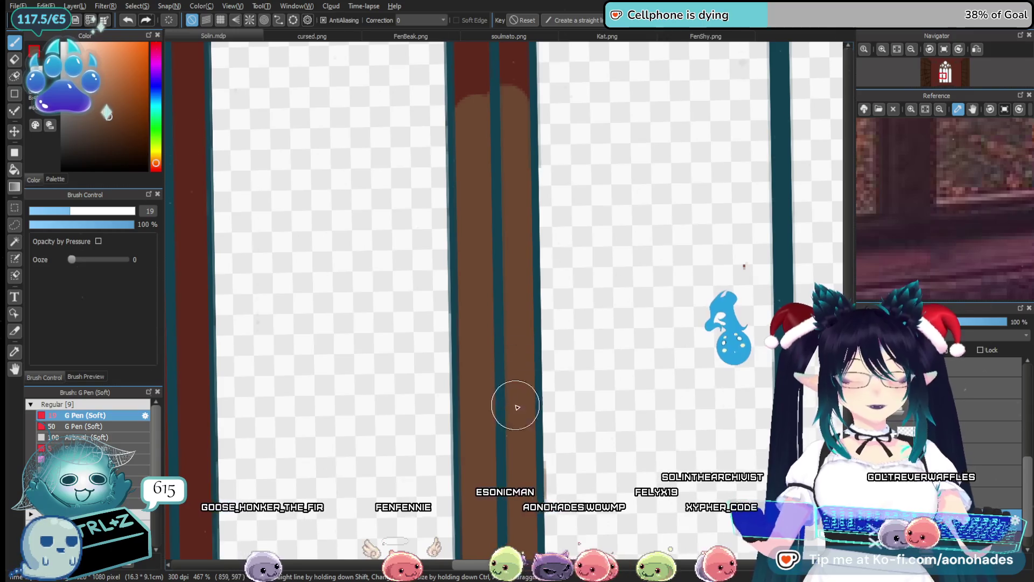
left_click_drag(499, 180, 512, 397)
mouse_move(517, 131)
left_mouse_down()
mouse_move(519, 321)
mouse_move(530, 136)
left_mouse_up()
left_click_drag(540, 270, 546, 281)
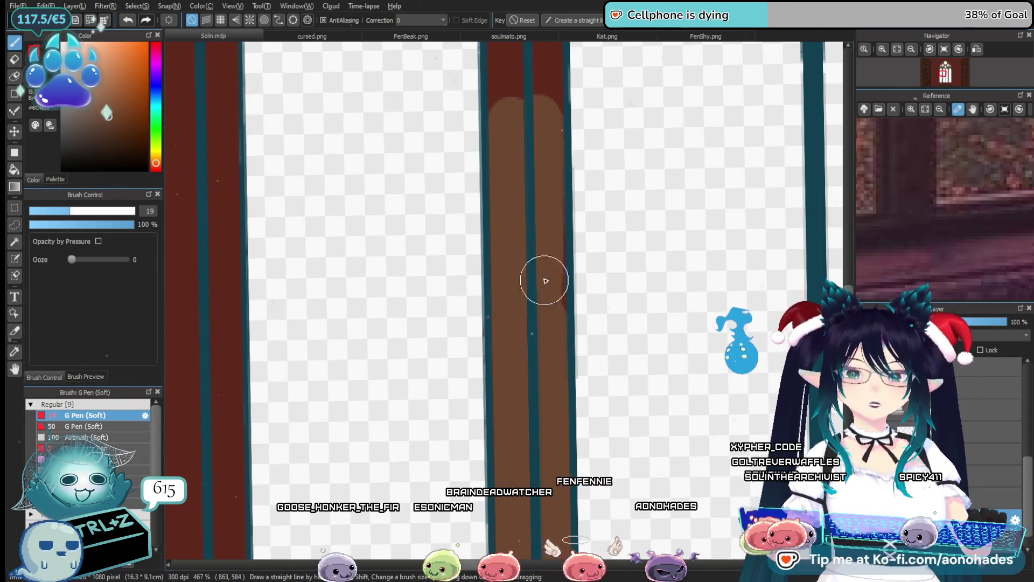
scroll(540, 360, "up", 5)
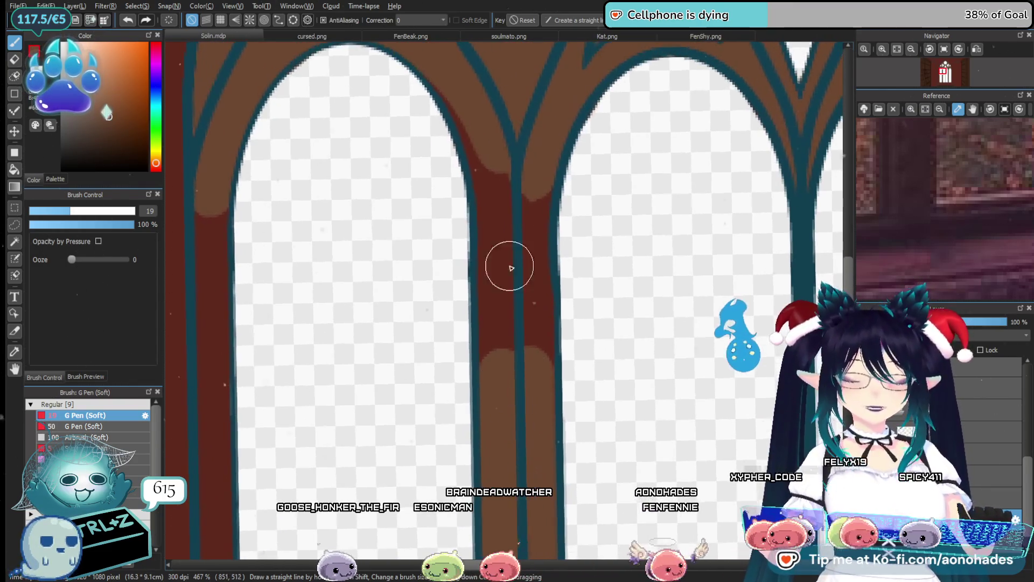
mouse_move(468, 104)
left_mouse_down()
mouse_move(492, 370)
mouse_move(520, 178)
mouse_move(528, 357)
left_mouse_up()
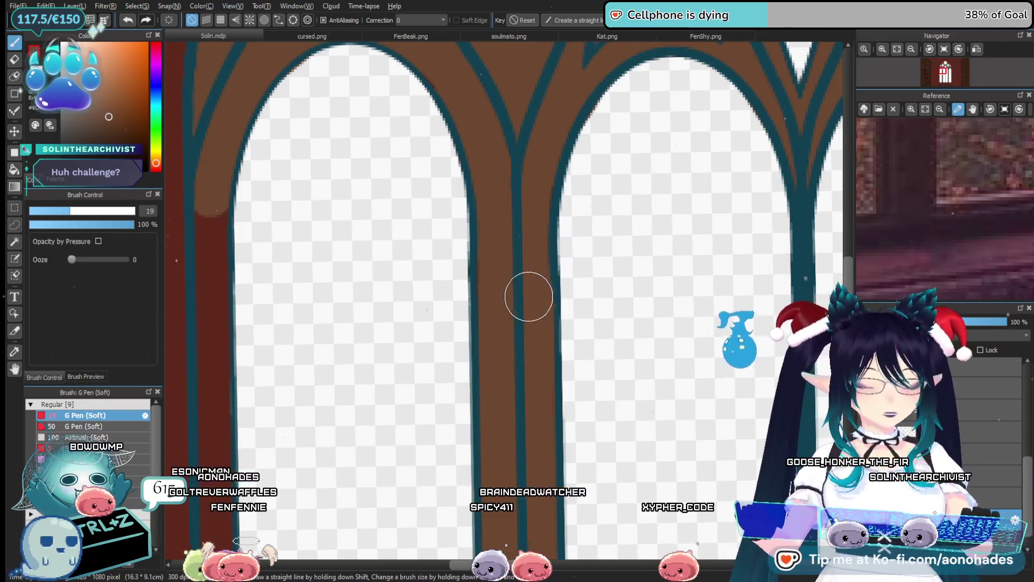
Fill the strip right of the teal line with brown down its straight section.
left_click_drag(447, 315, 688, 270)
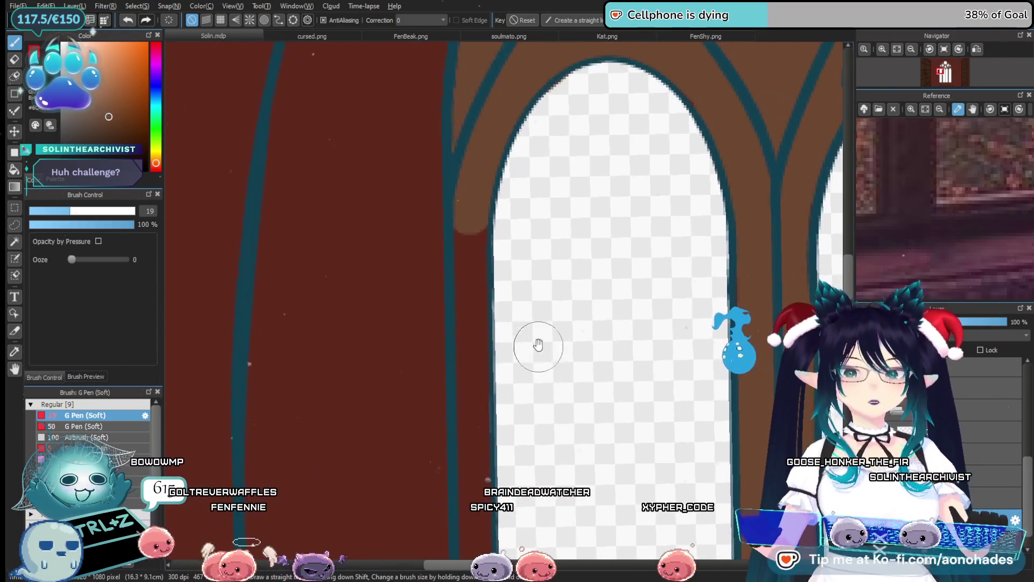
left_click_drag(469, 223, 469, 372)
mouse_move(473, 296)
left_mouse_down()
mouse_move(474, 274)
mouse_move(480, 468)
left_mouse_up()
left_click_drag(484, 517, 491, 254)
mouse_move(473, 173)
left_mouse_down()
mouse_move(473, 468)
mouse_move(496, 286)
mouse_move(489, 407)
left_mouse_up()
left_click_drag(490, 342, 479, 211)
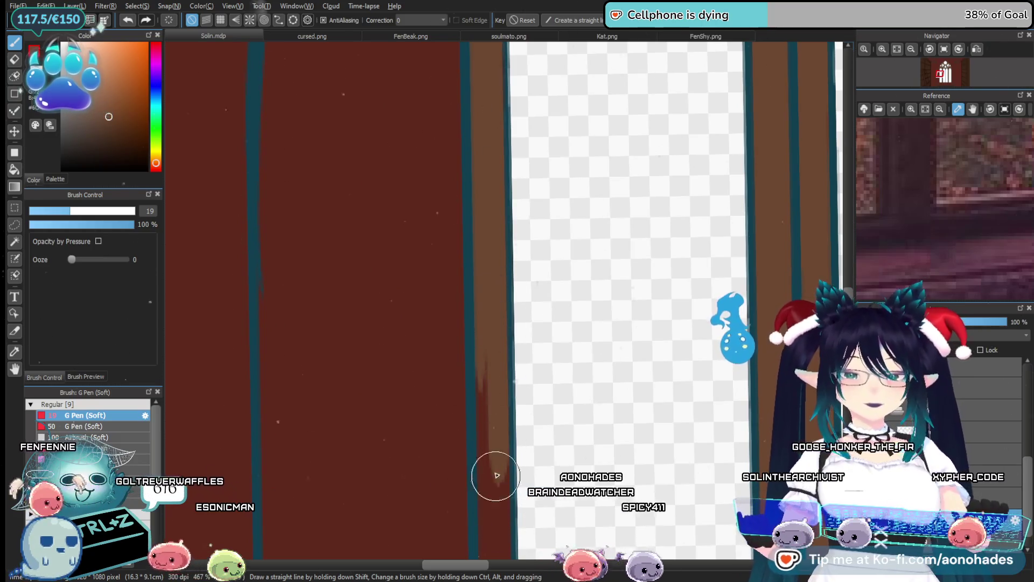
mouse_move(488, 474)
left_mouse_down()
mouse_move(496, 293)
mouse_move(482, 145)
left_mouse_up()
mouse_move(503, 341)
left_mouse_down()
mouse_move(480, 196)
mouse_move(501, 356)
left_mouse_up()
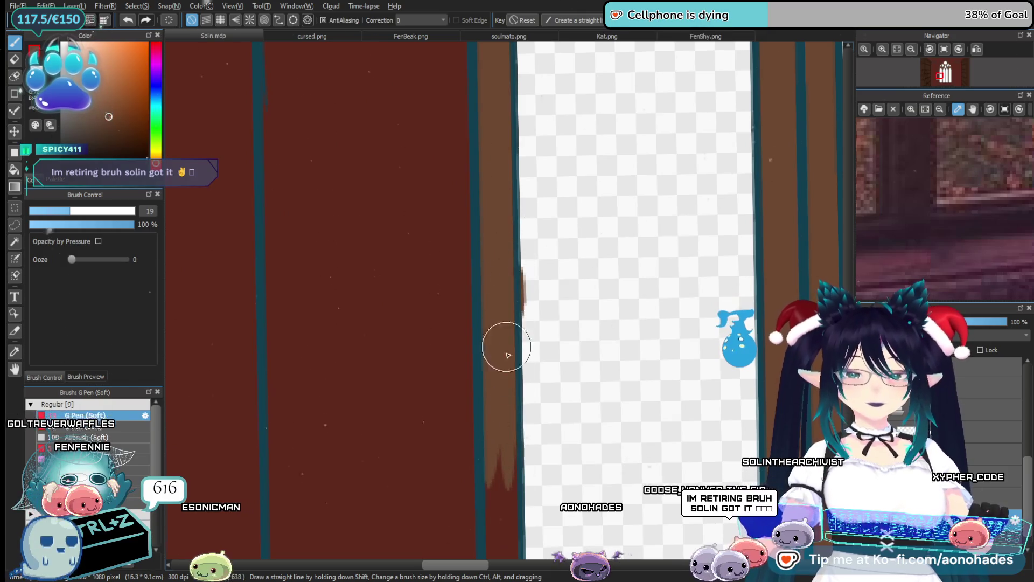
Continue the brown strip down to the drawing's bottom edge, filling its jagged bottom.
key("e")
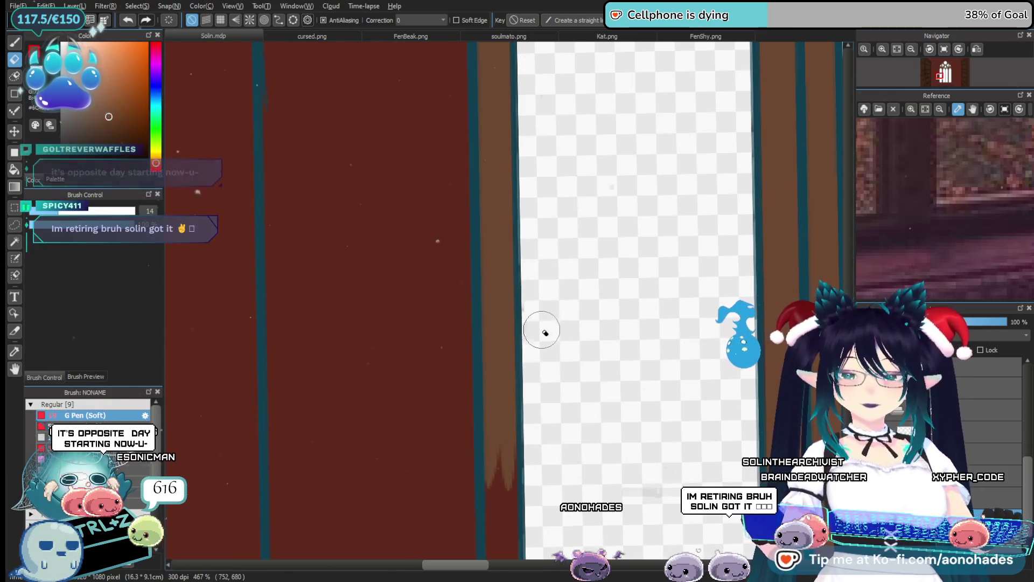
key("p")
left_click_drag(524, 418, 519, 393)
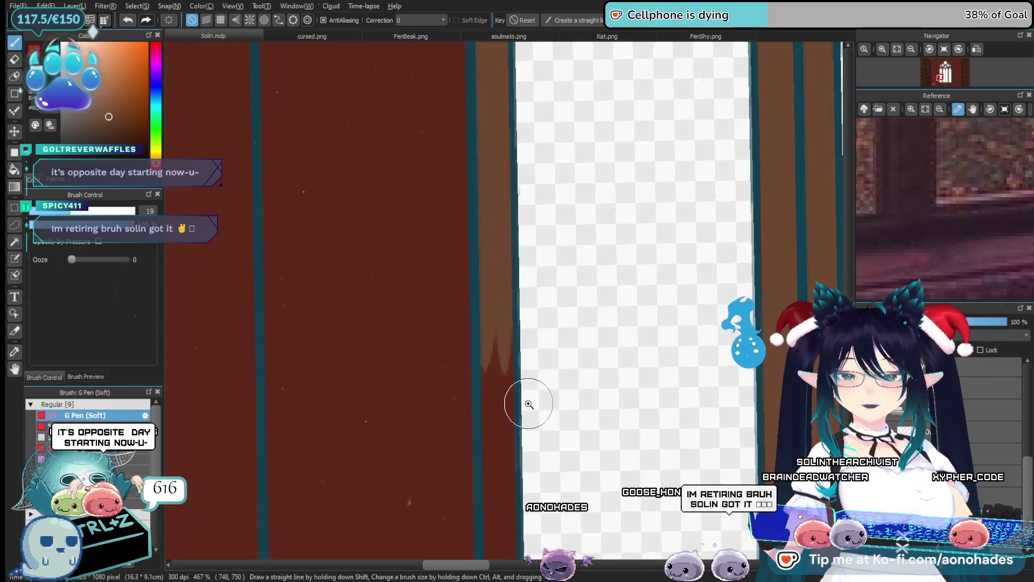
scroll(523, 398, "down", 3)
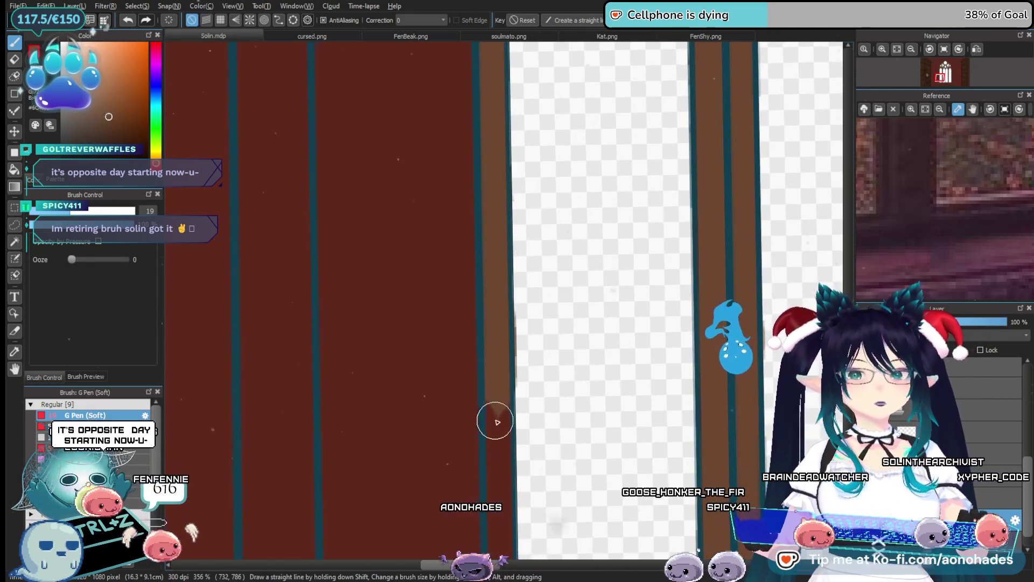
scroll(494, 415, "down", 2)
left_click_drag(496, 431, 490, 308)
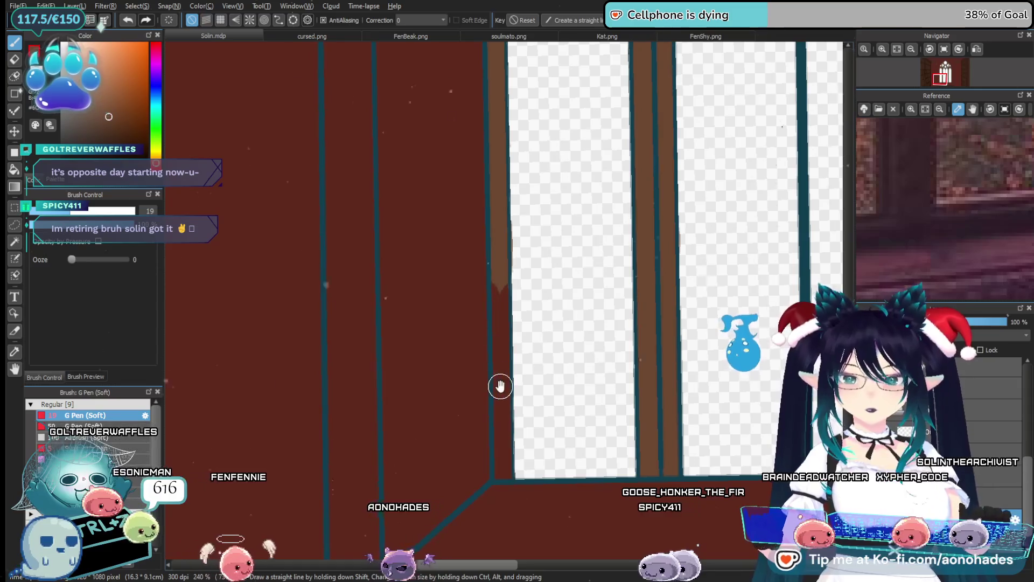
scroll(499, 386, "up", 2)
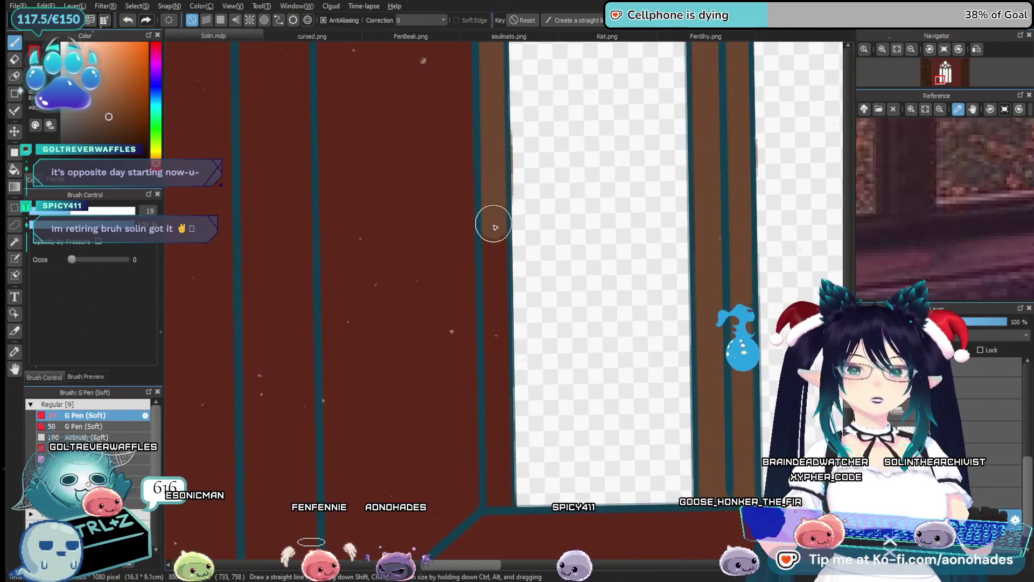
left_click_drag(494, 227, 490, 397)
left_click_drag(492, 360, 505, 493)
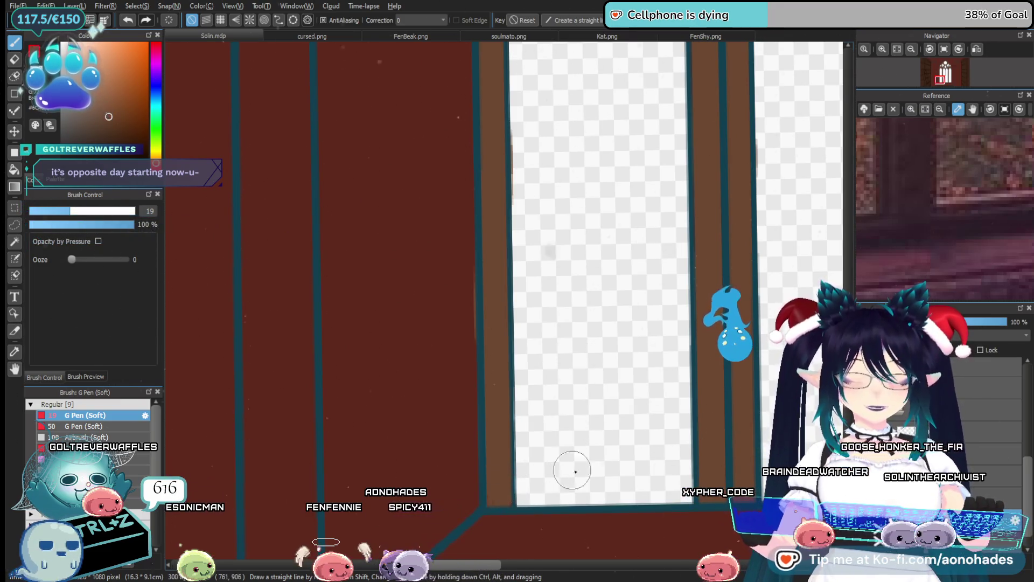
left_click_drag(572, 471, 570, 438)
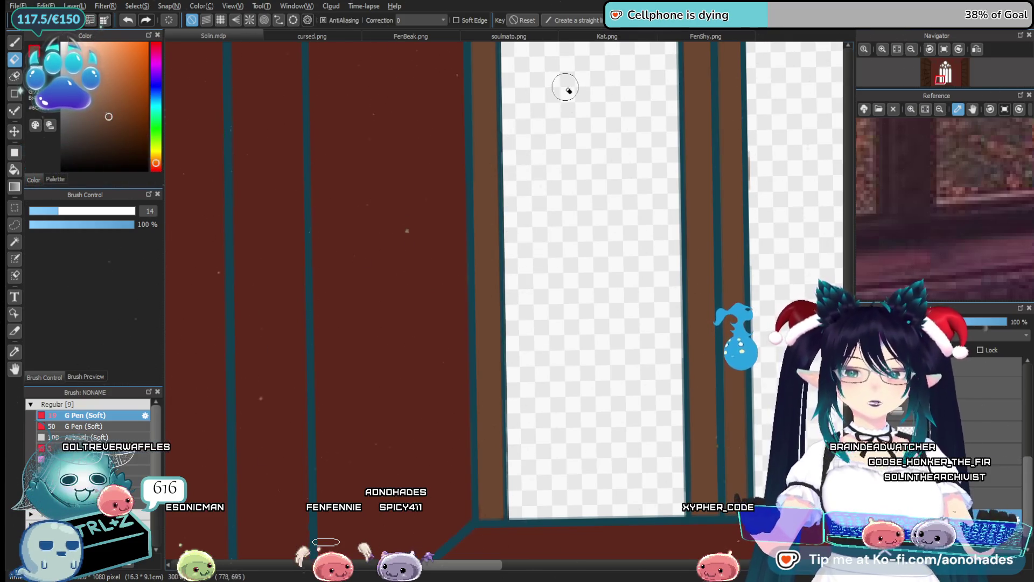
scroll(612, 419, "down", 5)
scroll(567, 437, "up", 5)
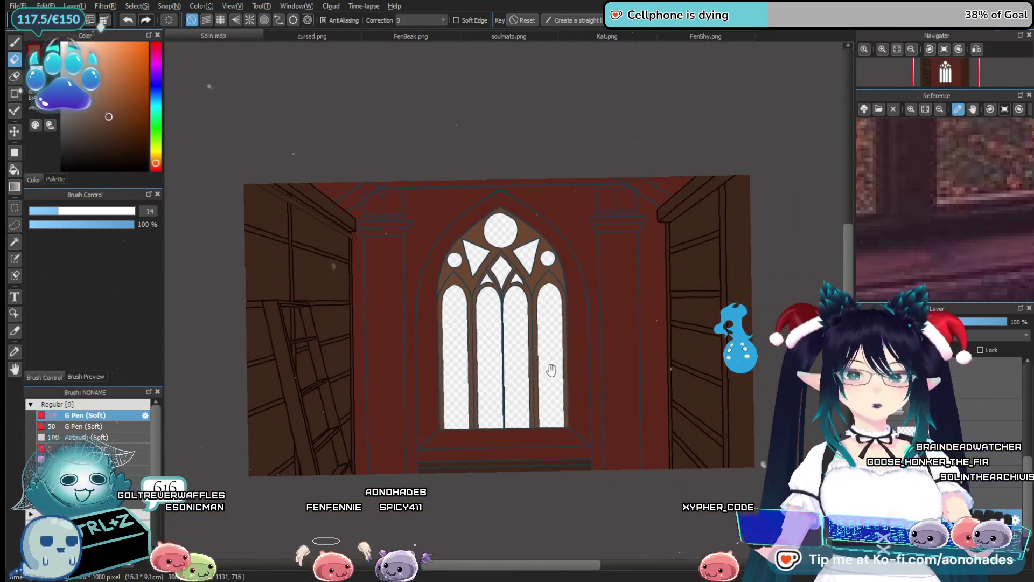
scroll(533, 365, "down", 2)
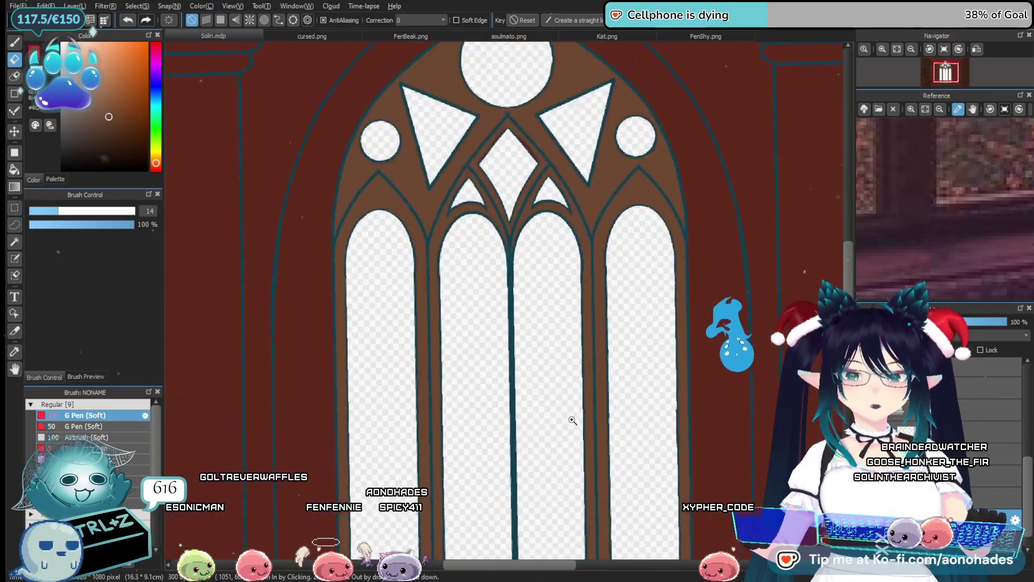
scroll(566, 428, "down", 1)
scroll(581, 339, "down", 1)
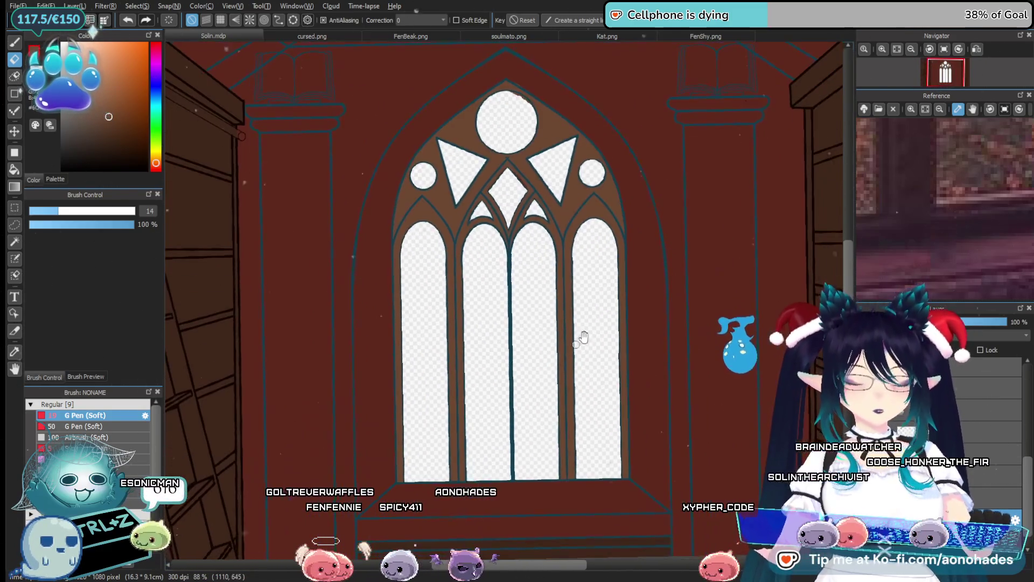
key("ctrl+z")
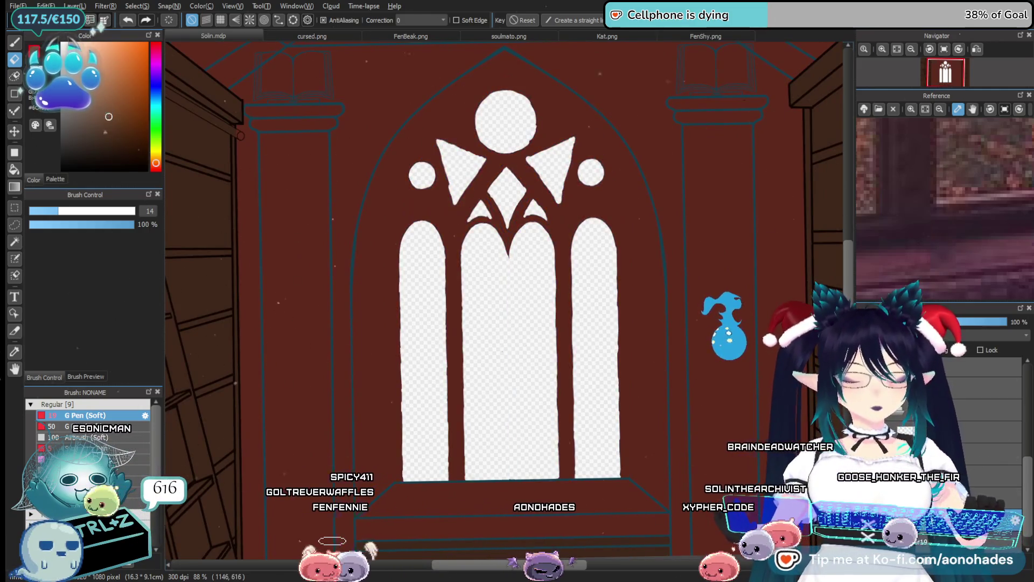
key("ctrl+y")
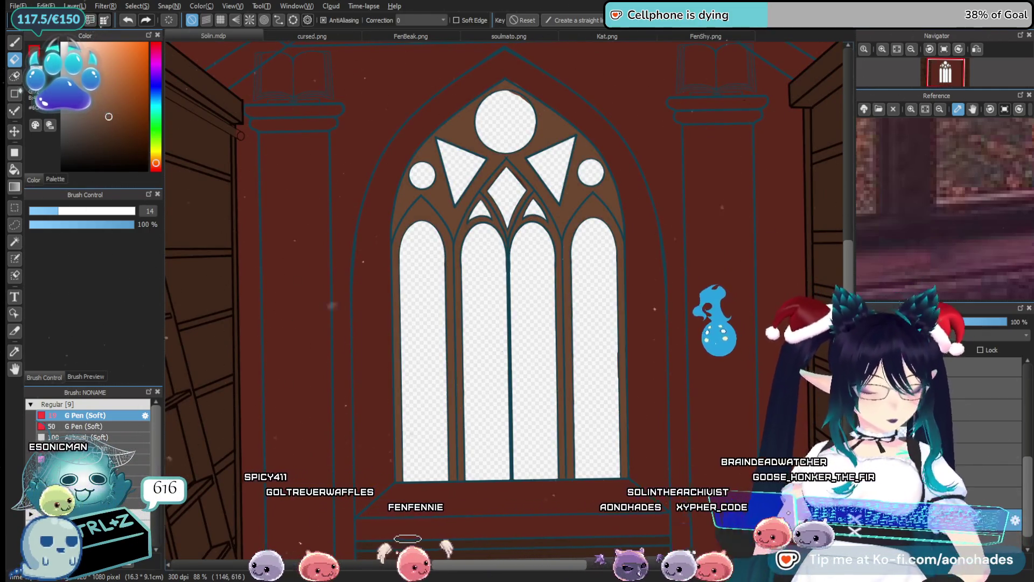
scroll(517, 203, "up", 4)
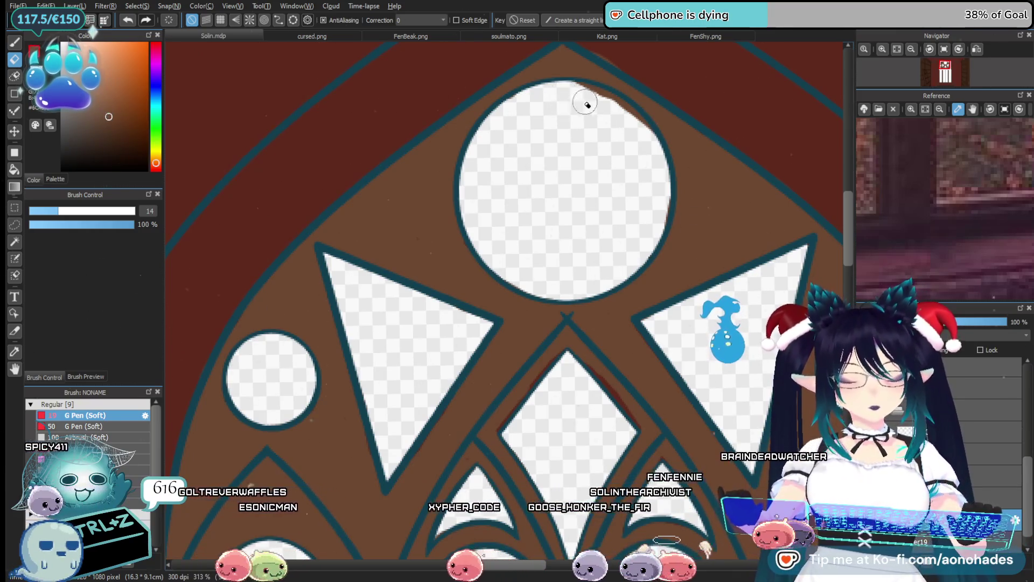
Zoom in below the rose circle and cover the white flecks along the tracery outline in brown.
mouse_move(653, 156)
left_mouse_down()
mouse_move(585, 249)
mouse_move(721, 203)
mouse_move(565, 169)
left_mouse_up()
left_click_drag(627, 238, 456, 232)
left_click(420, 234)
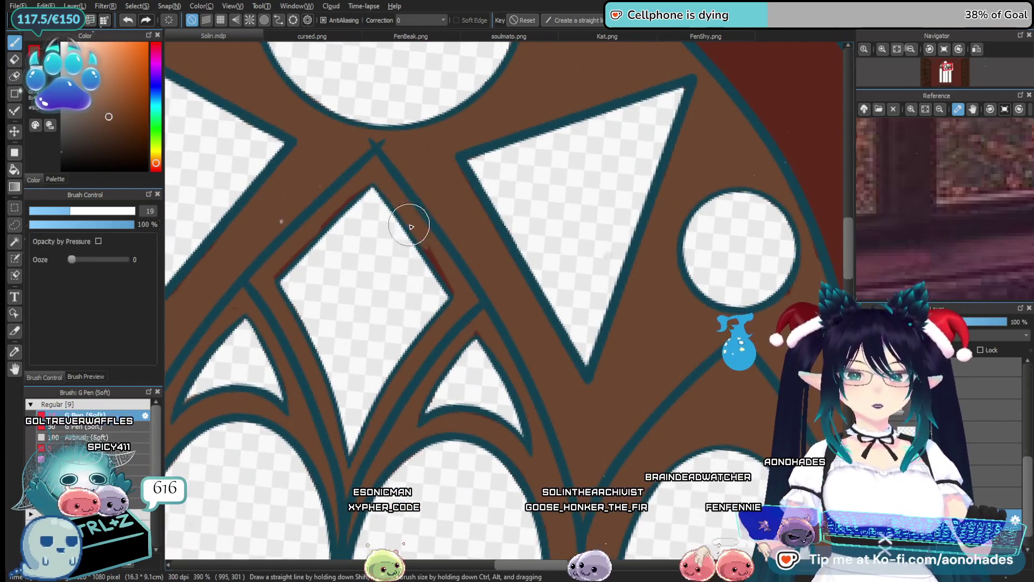
scroll(451, 280, "down", 5)
scroll(513, 461, "up", 6)
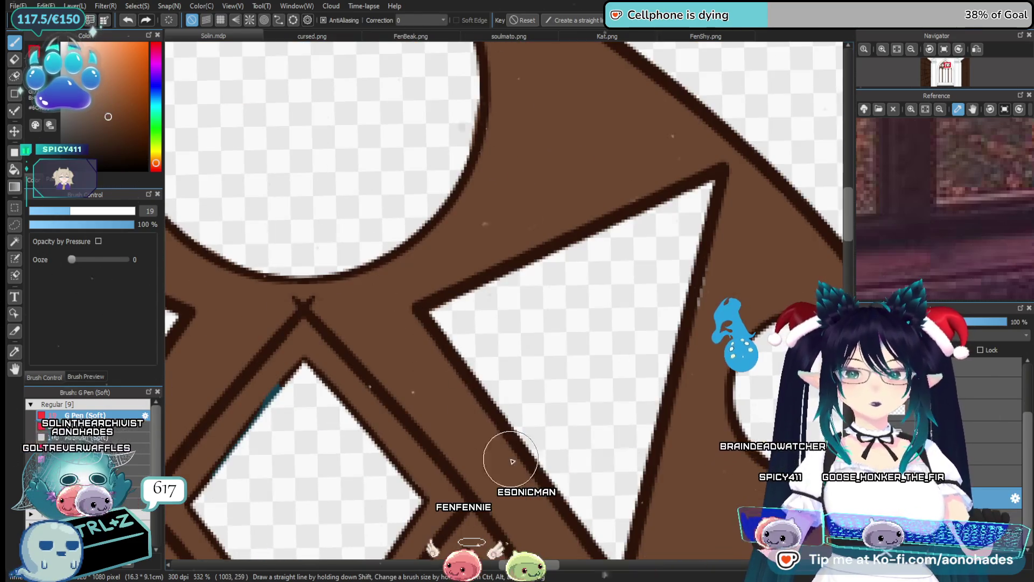
scroll(619, 358, "right", 3)
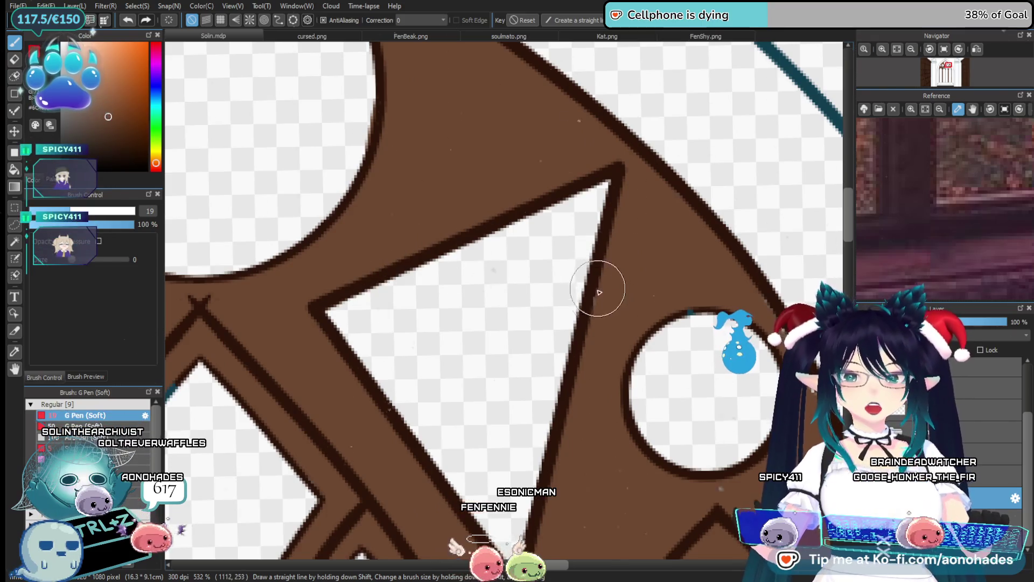
scroll(608, 460, "down", 3)
scroll(656, 173, "up", 5)
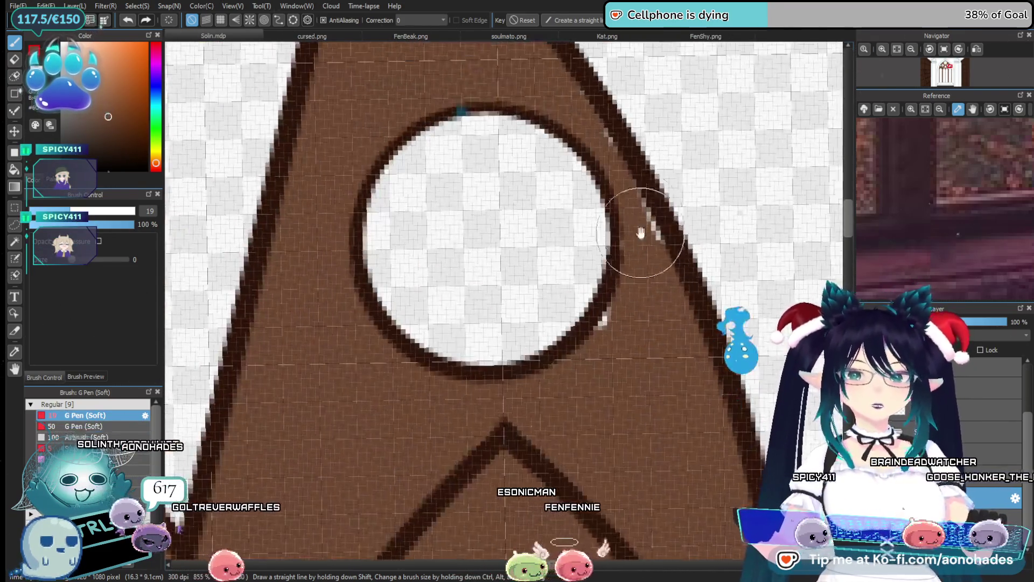
mouse_move(583, 100)
left_mouse_down()
mouse_move(657, 242)
mouse_move(646, 243)
mouse_move(554, 81)
mouse_move(673, 296)
left_mouse_up()
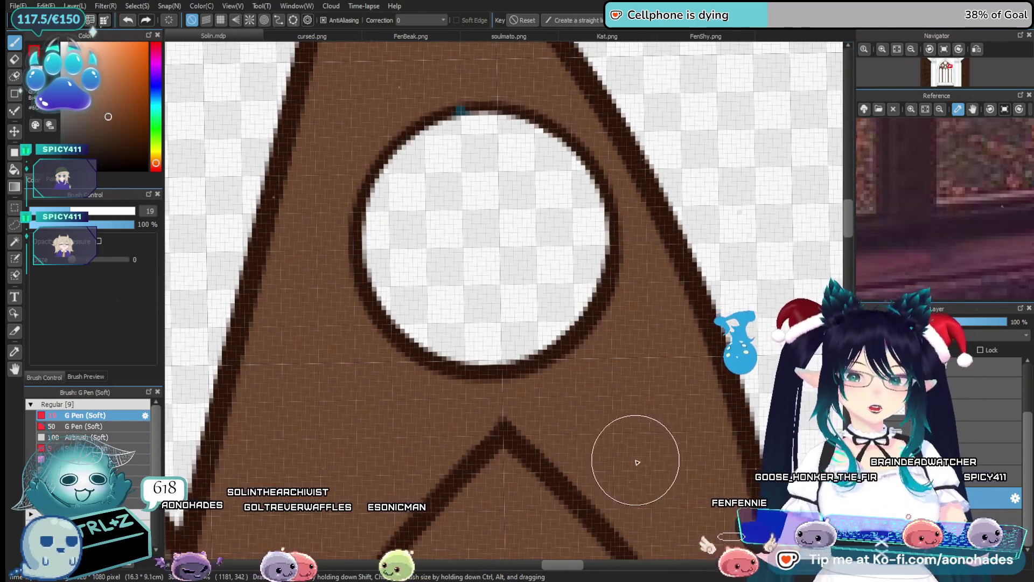
scroll(649, 477, "down", 4)
left_click_drag(649, 476, 628, 418)
scroll(536, 439, "up", 5)
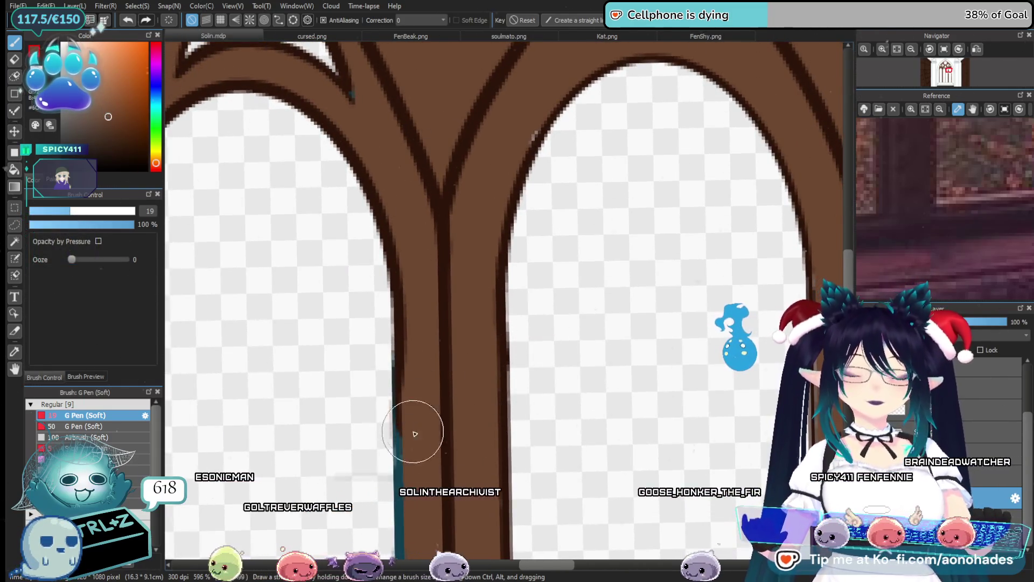
Erase stray outline marks along the right arch's edge and undo the stray brown blob.
left_click_drag(484, 271, 431, 470)
key("e")
left_click_drag(461, 393, 536, 299)
left_click_drag(538, 334, 514, 401)
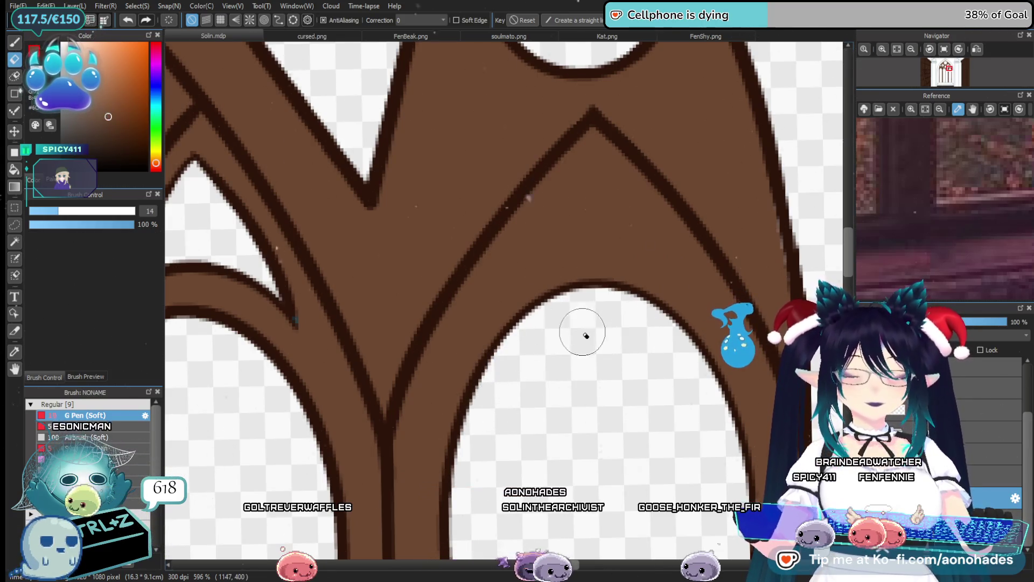
key("b")
scroll(613, 377, "right", 3)
key("ctrl+z")
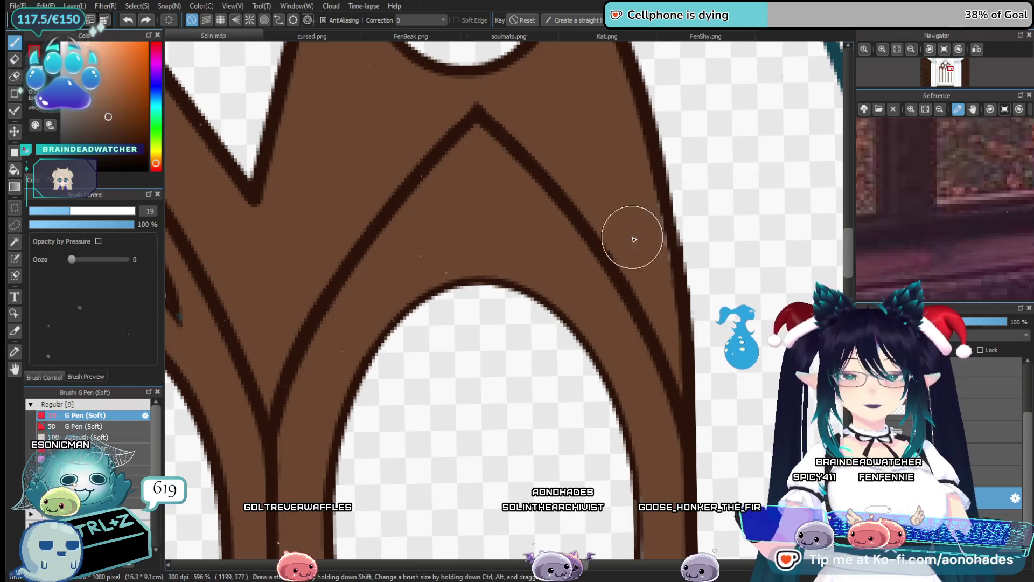
Scroll down the columns to inspect the brown post down to the teal-outlined sill.
scroll(633, 215, "down", 5)
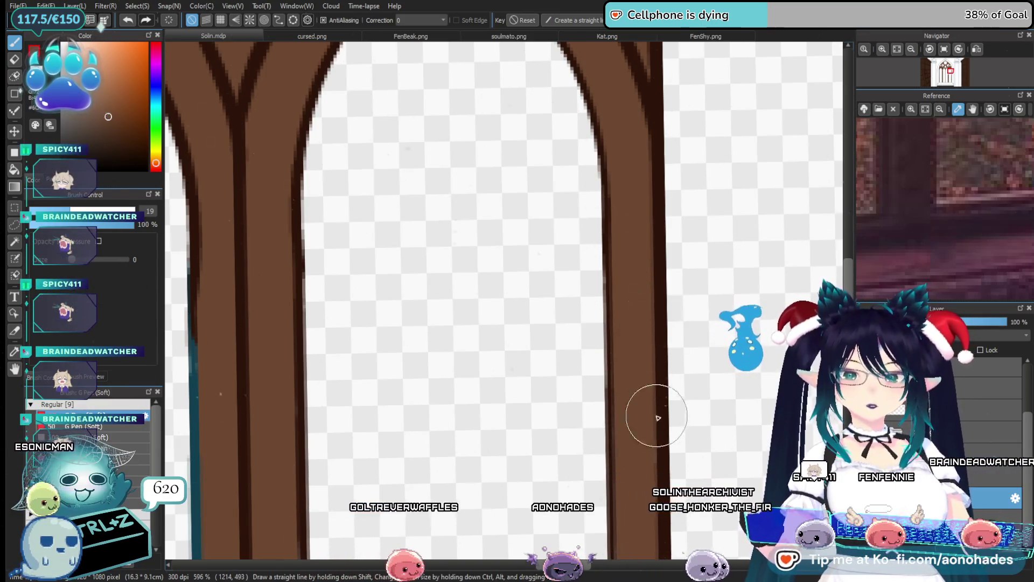
scroll(646, 219, "down", 3)
scroll(633, 290, "up", 3)
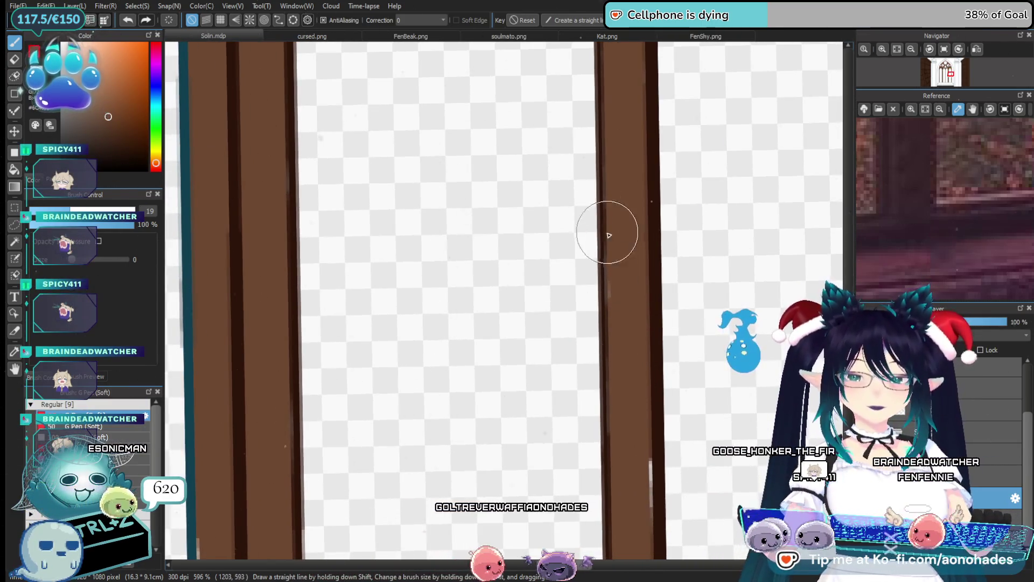
scroll(619, 428, "down", 3)
scroll(623, 438, "down", 3)
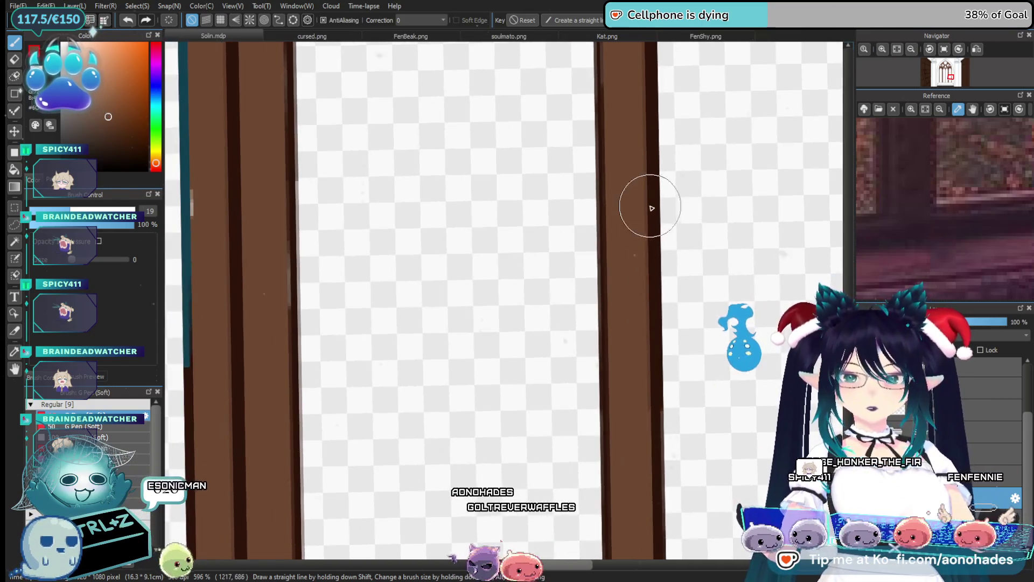
scroll(630, 439, "down", 5)
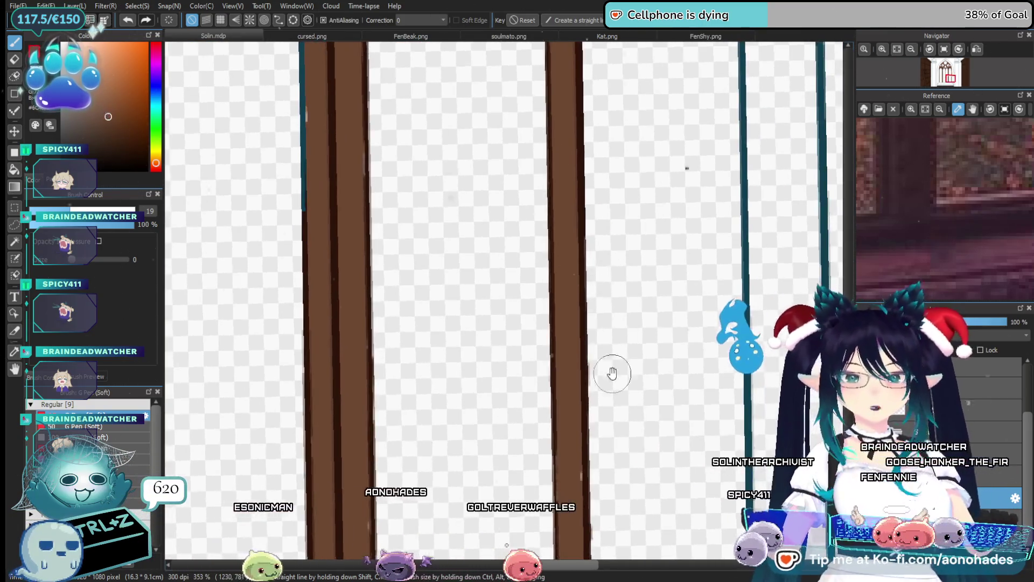
scroll(583, 325, "up", 3)
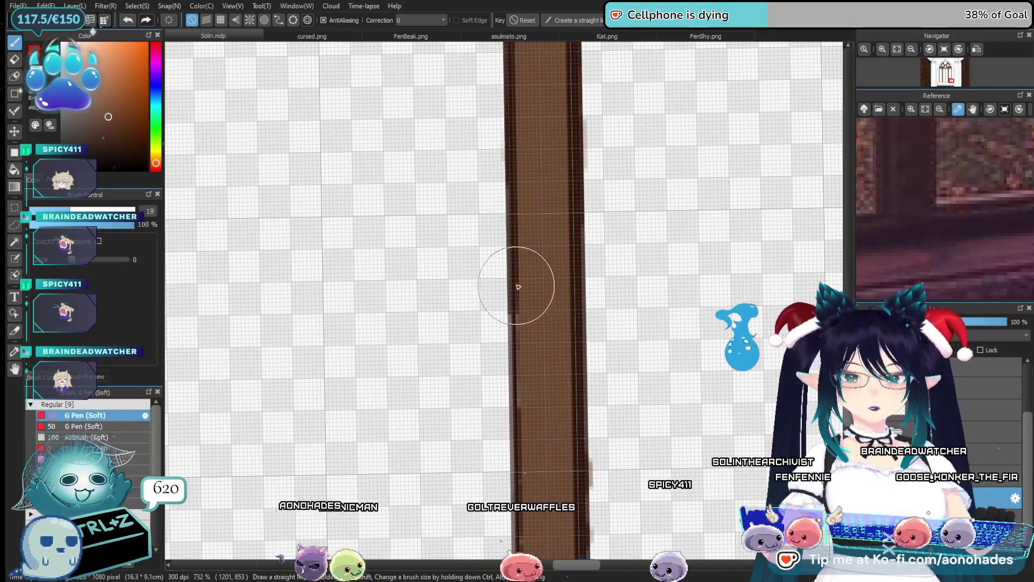
scroll(550, 409, "down", 2)
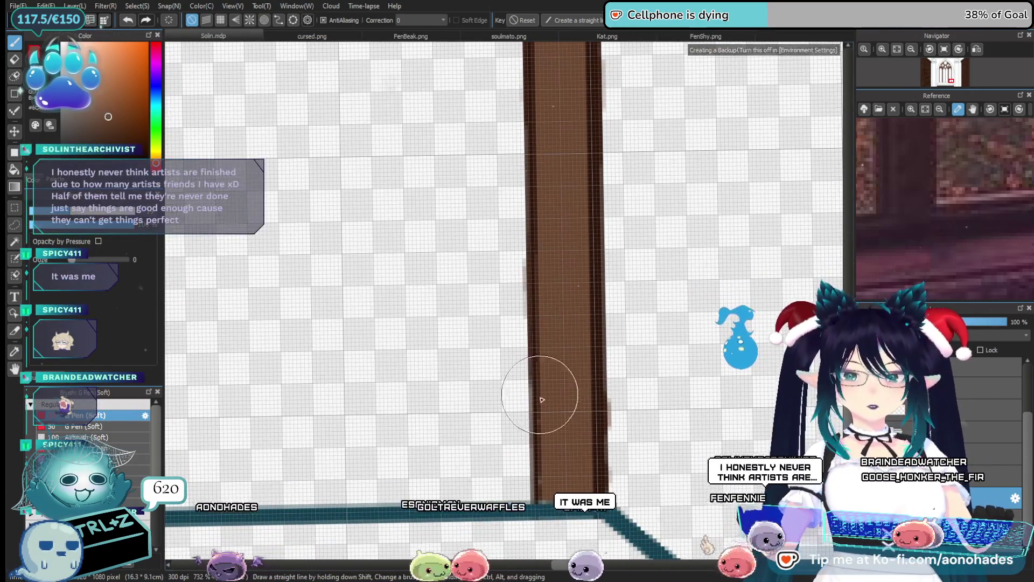
scroll(566, 417, "right", 1)
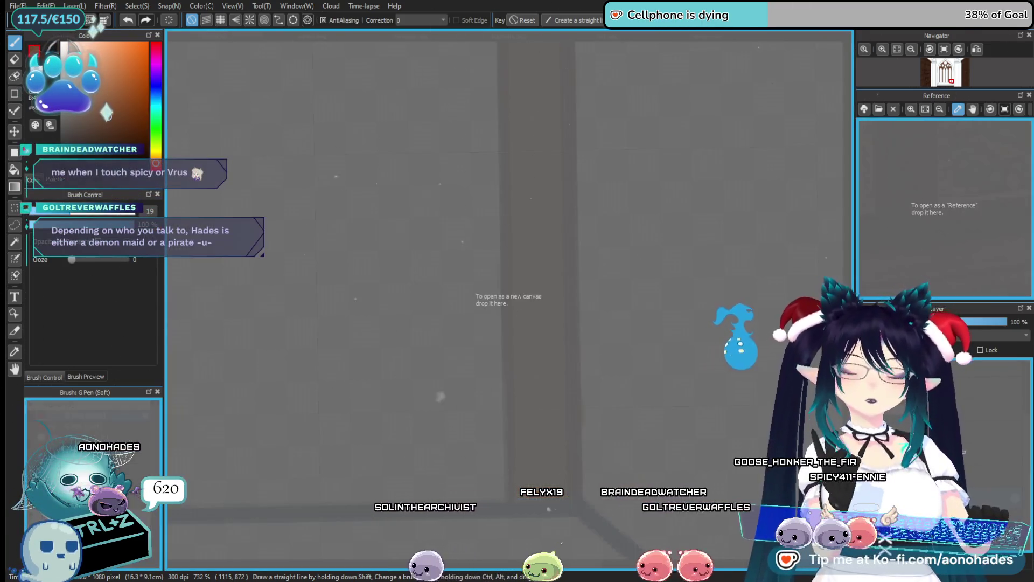
Open Heolstor Clock.png as its own canvas, then return to the Solin.mdp tab.
left_click_drag(508, 299, 508, 300)
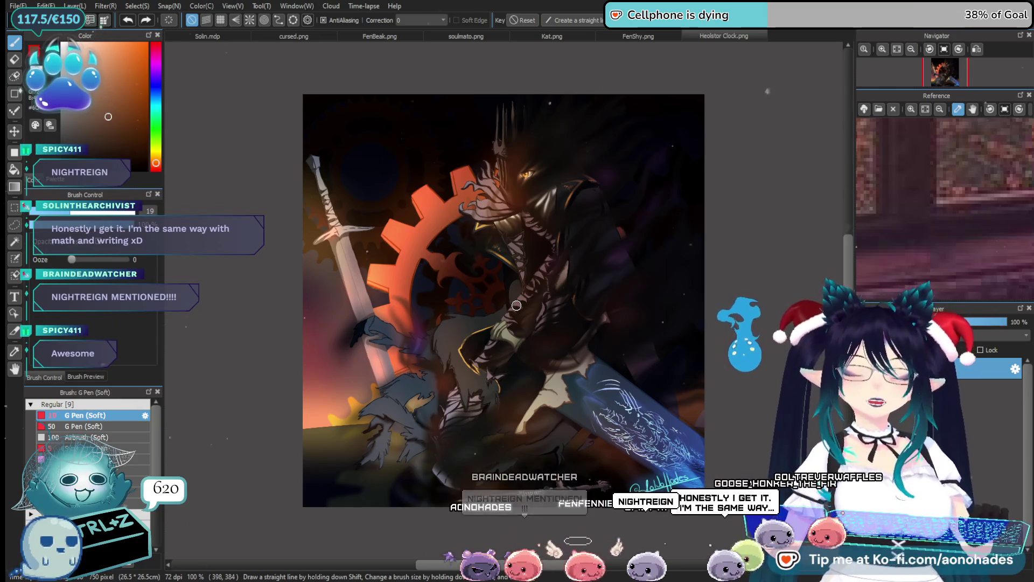
left_click(208, 36)
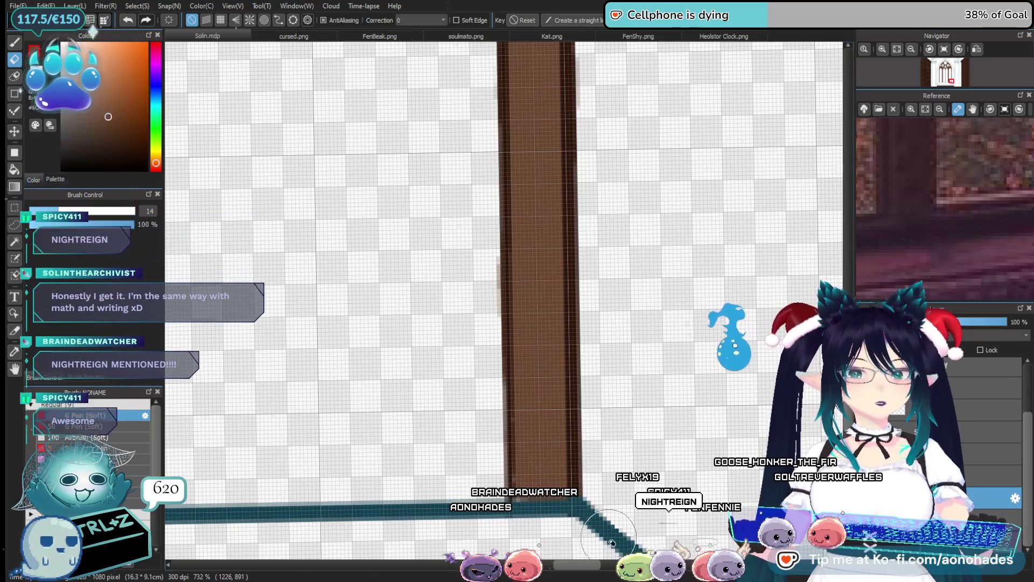
scroll(528, 434, "down", 7)
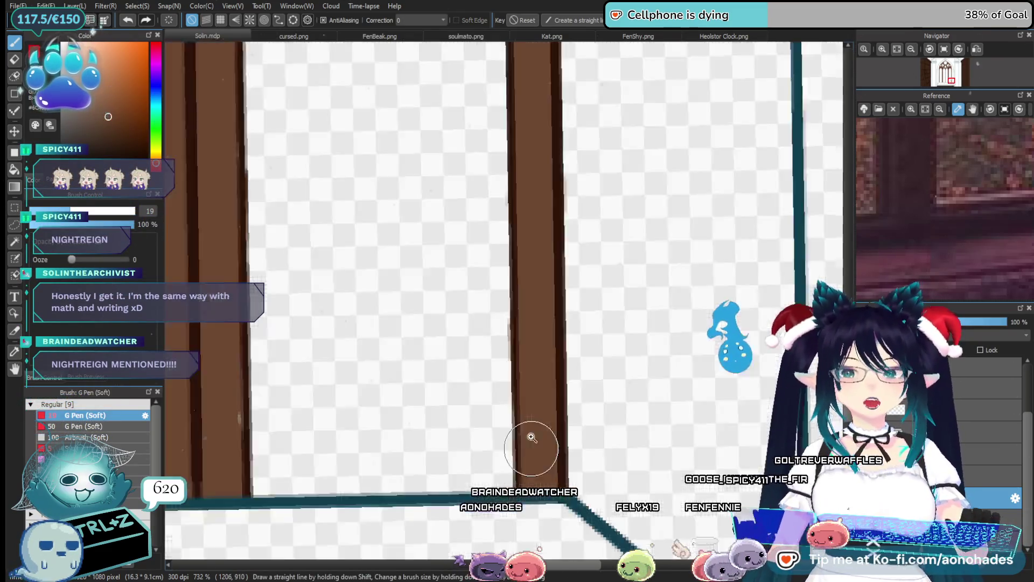
scroll(527, 433, "up", 7)
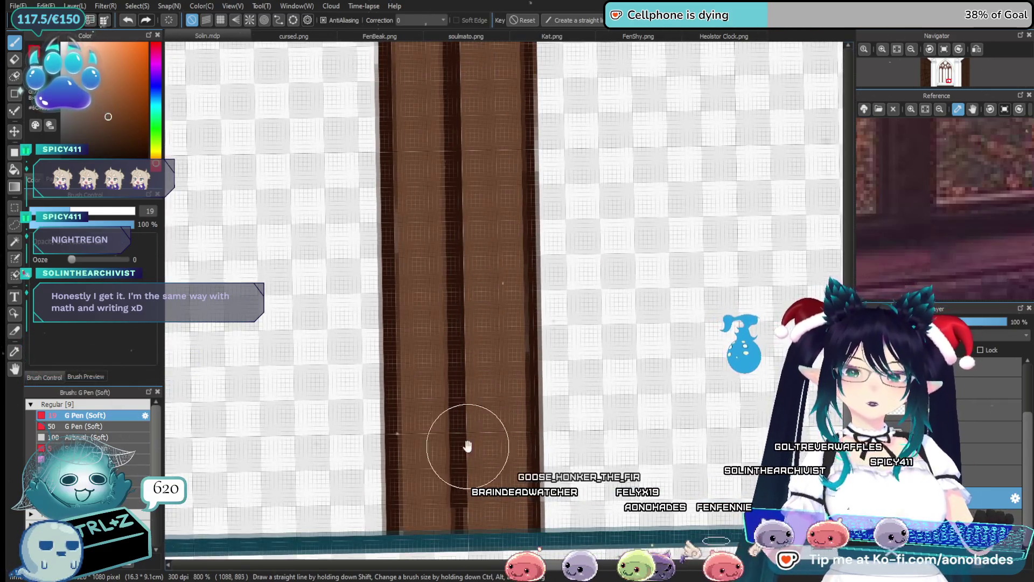
mouse_move(473, 370)
left_mouse_down()
mouse_move(490, 353)
mouse_move(494, 458)
left_mouse_up()
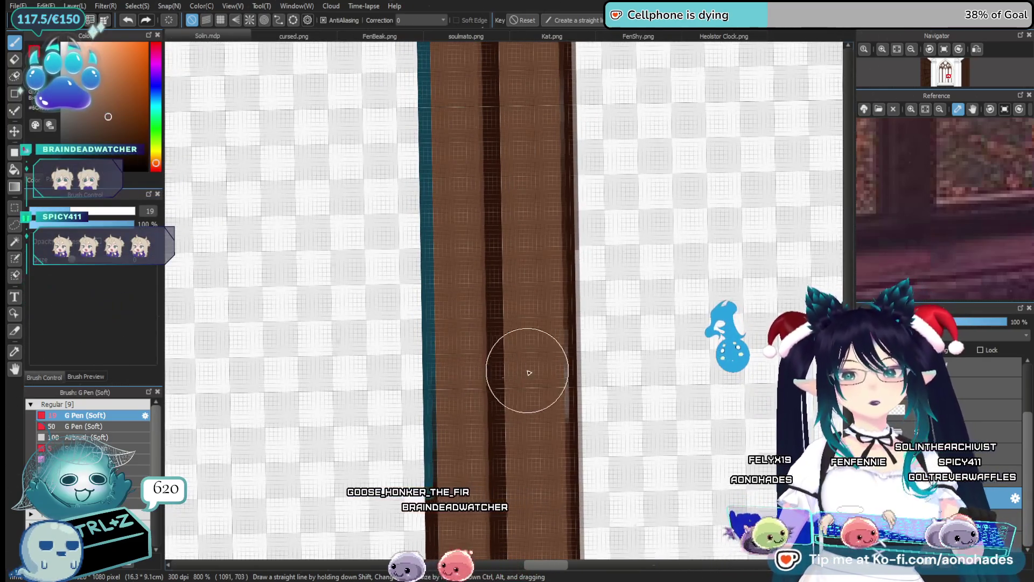
scroll(516, 358, "down", 3)
mouse_move(508, 242)
left_mouse_down()
mouse_move(512, 473)
mouse_move(513, 441)
left_mouse_up()
mouse_move(482, 303)
left_mouse_down()
mouse_move(522, 307)
mouse_move(496, 351)
mouse_move(435, 348)
mouse_move(515, 475)
mouse_move(474, 478)
mouse_move(469, 497)
mouse_move(554, 416)
mouse_move(528, 302)
left_mouse_up()
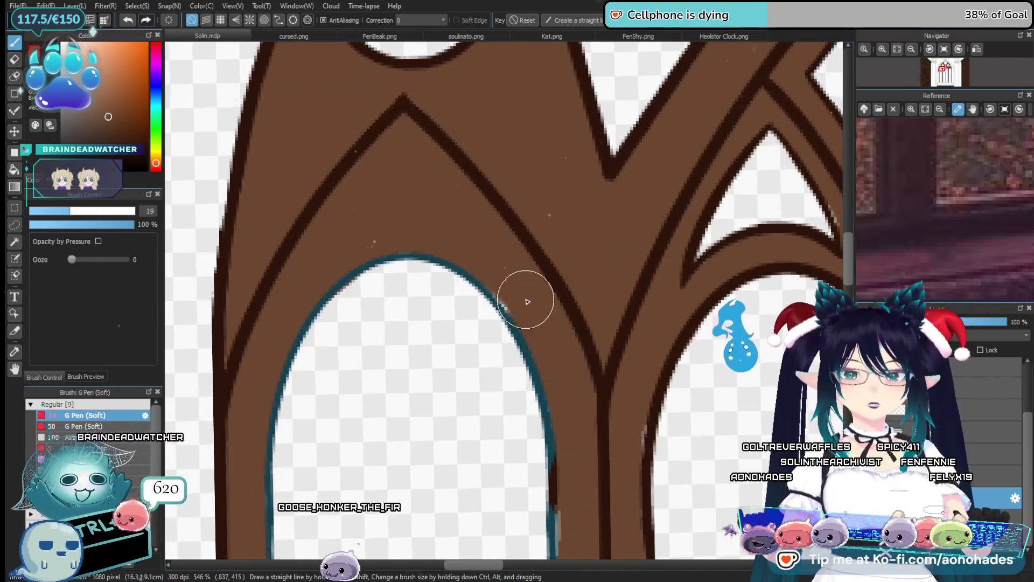
left_click_drag(605, 411, 585, 336)
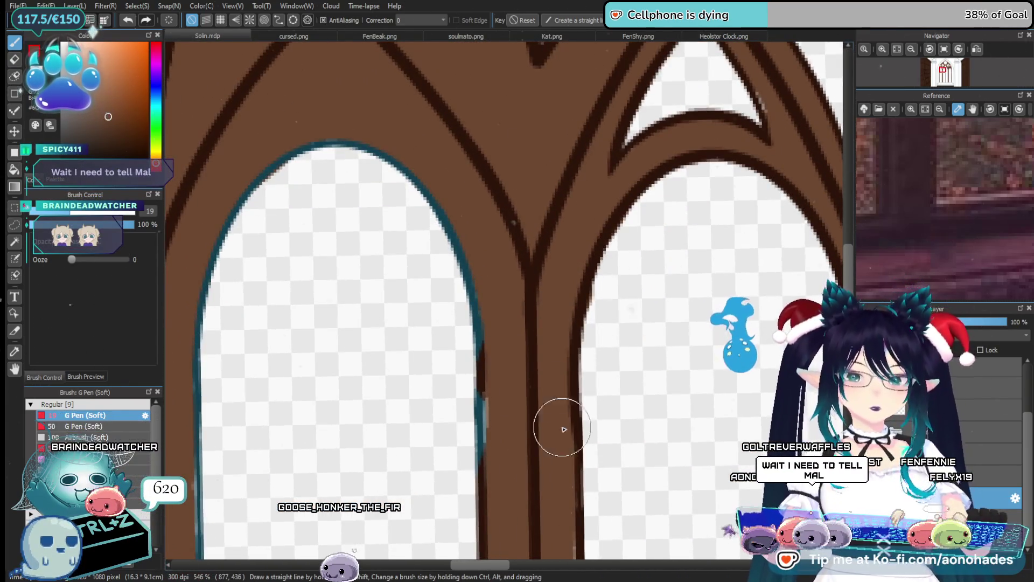
left_click_drag(533, 507, 541, 324)
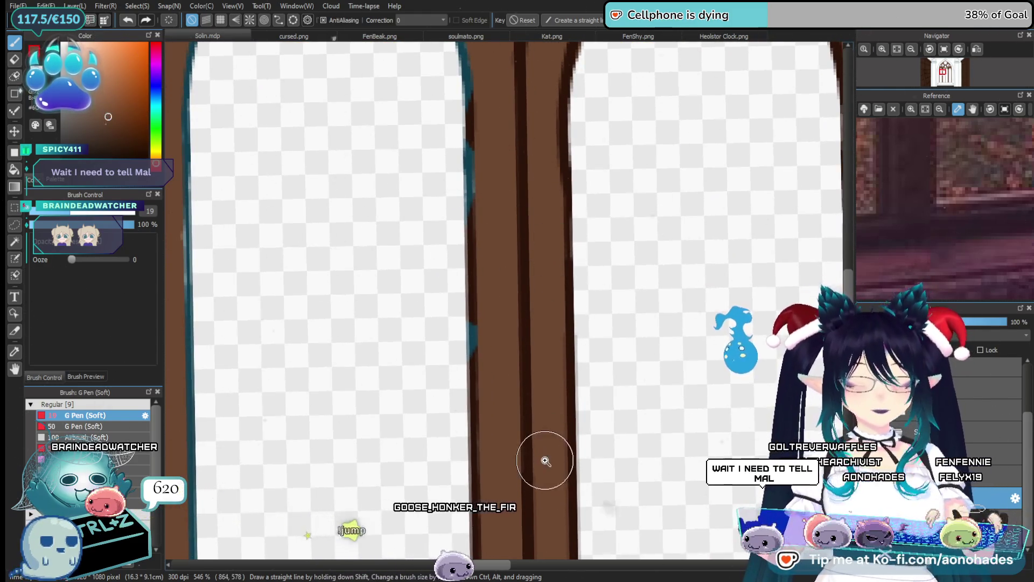
scroll(545, 461, "down", 3)
scroll(535, 309, "up", 3)
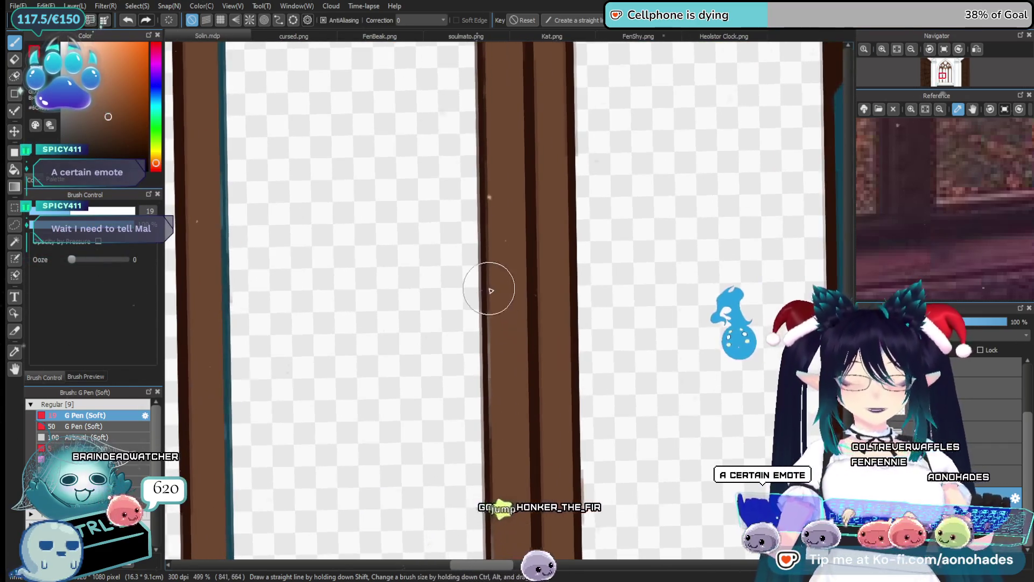
scroll(555, 439, "down", 1)
left_click_drag(554, 439, 545, 327)
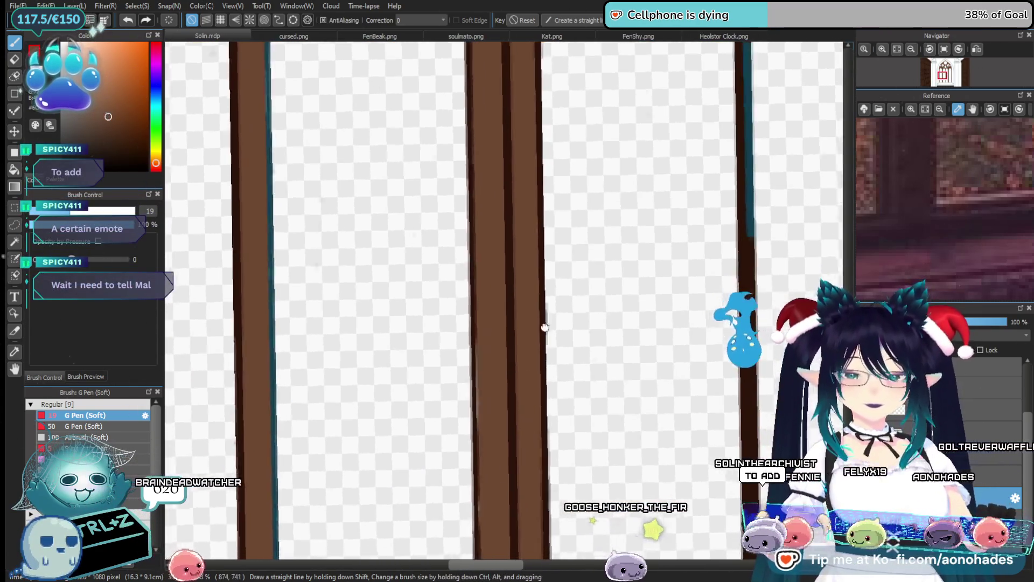
scroll(544, 380, "up", 2)
scroll(523, 361, "up", 2)
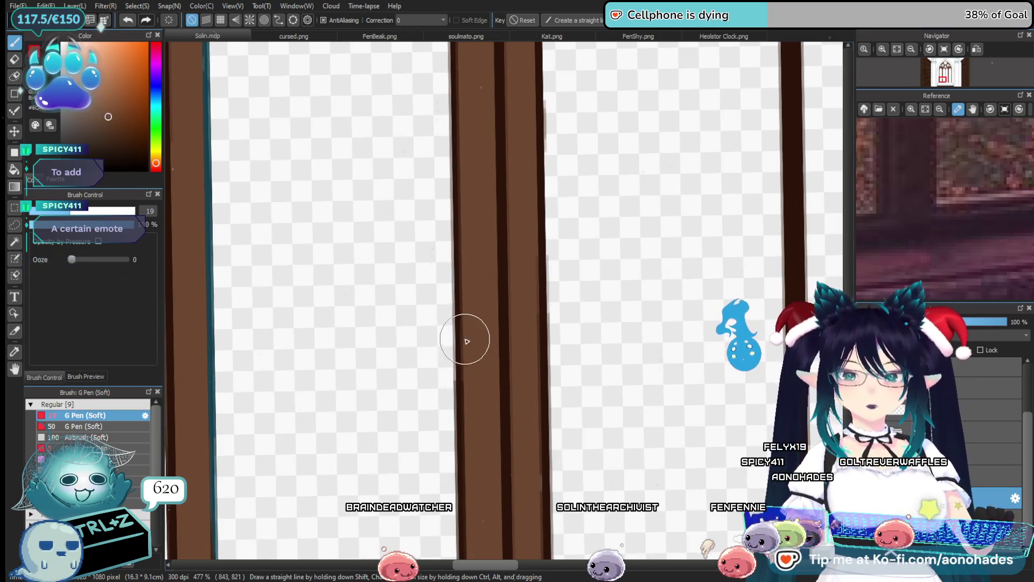
left_click_drag(553, 479, 532, 388)
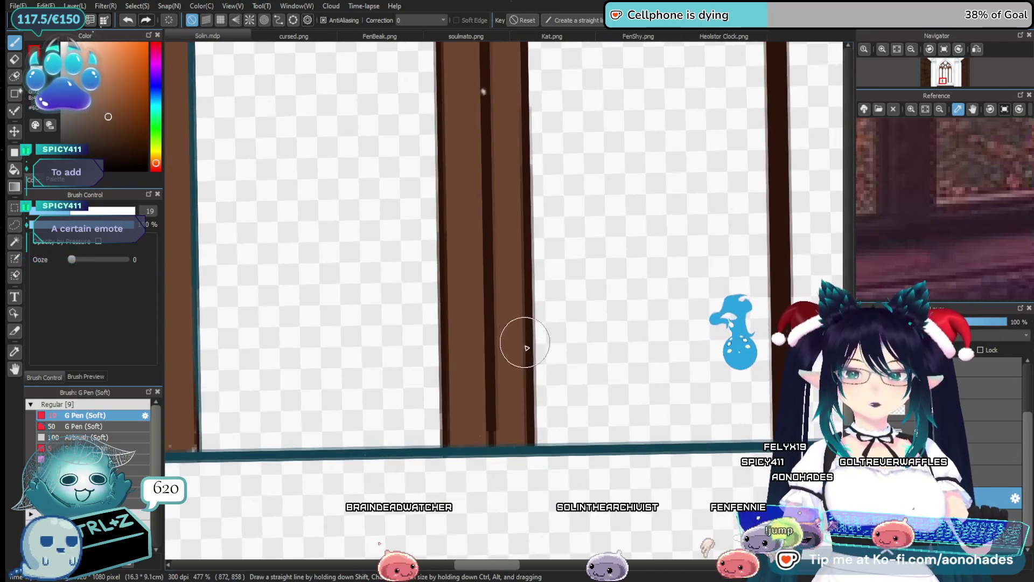
scroll(464, 441, "left", 5)
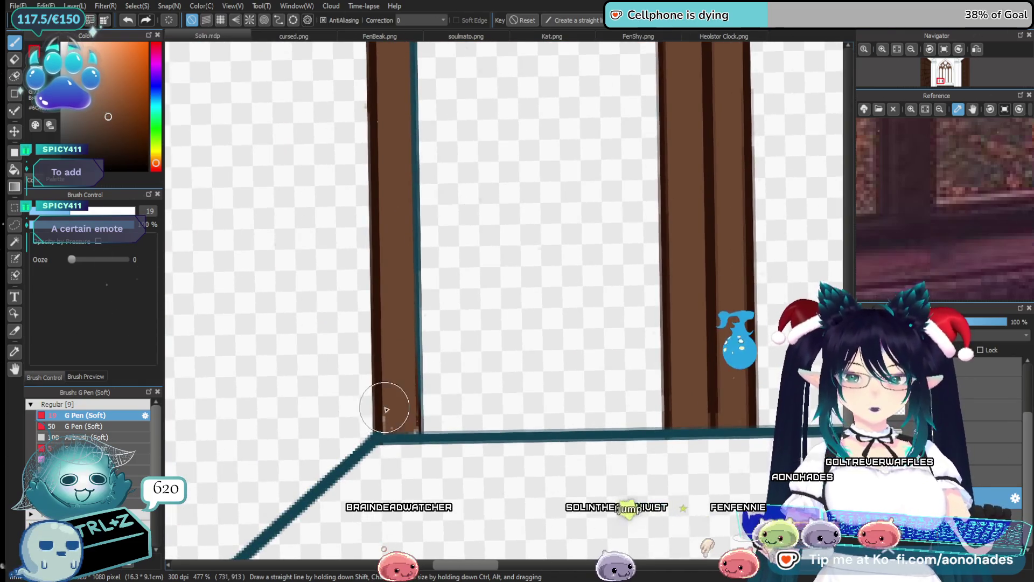
left_click_drag(429, 321, 438, 462)
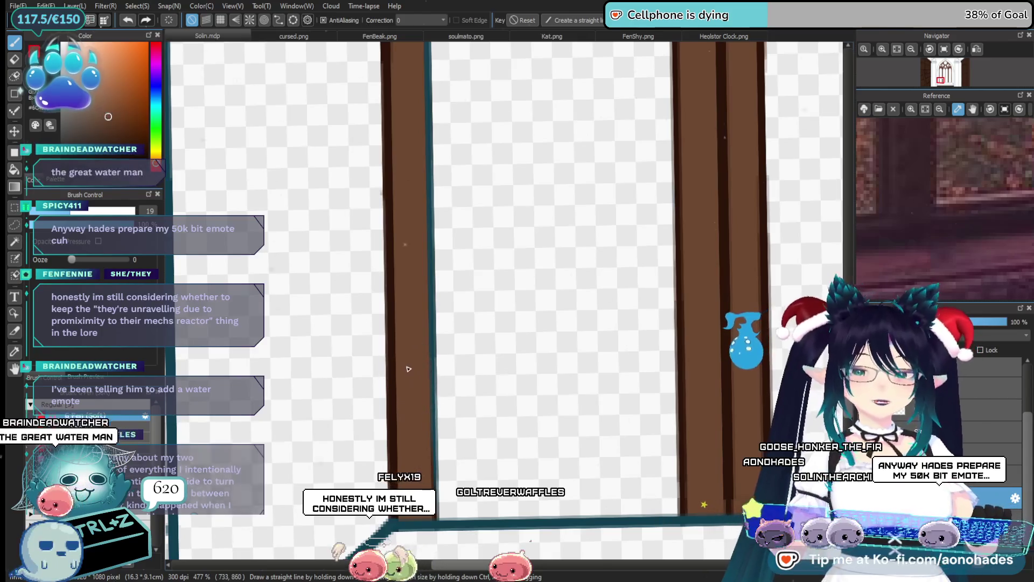
mouse_move(399, 261)
left_mouse_down()
mouse_move(423, 318)
mouse_move(428, 491)
left_mouse_up()
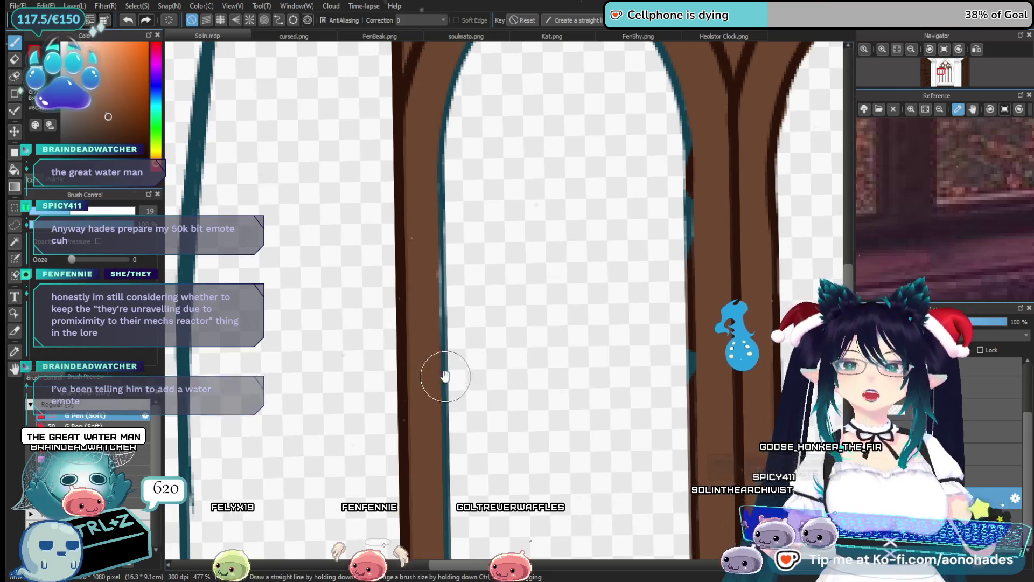
scroll(439, 377, "up", 3)
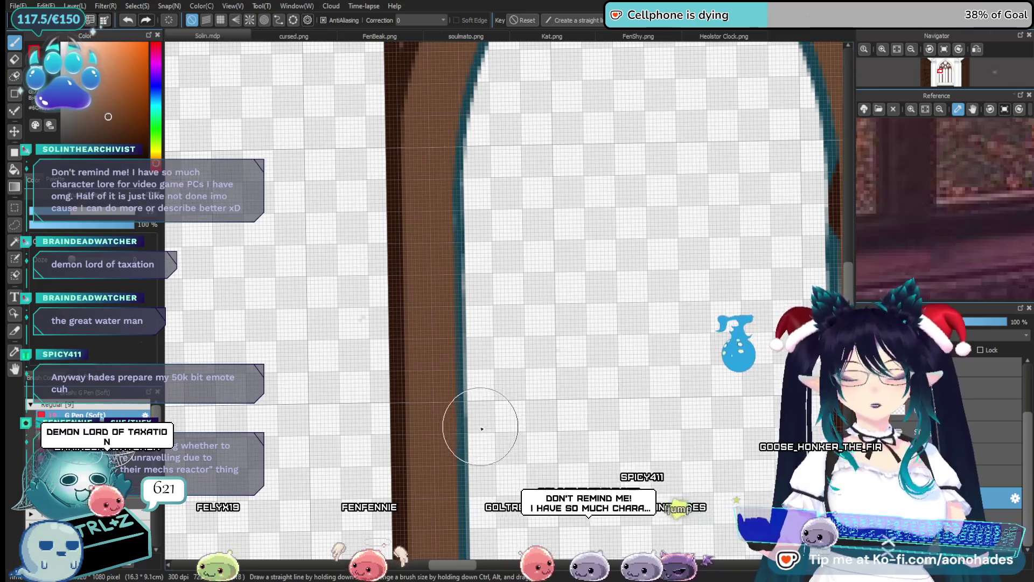
scroll(479, 409, "down", 4)
mouse_move(542, 294)
left_mouse_down()
mouse_move(527, 393)
mouse_move(492, 397)
left_mouse_up()
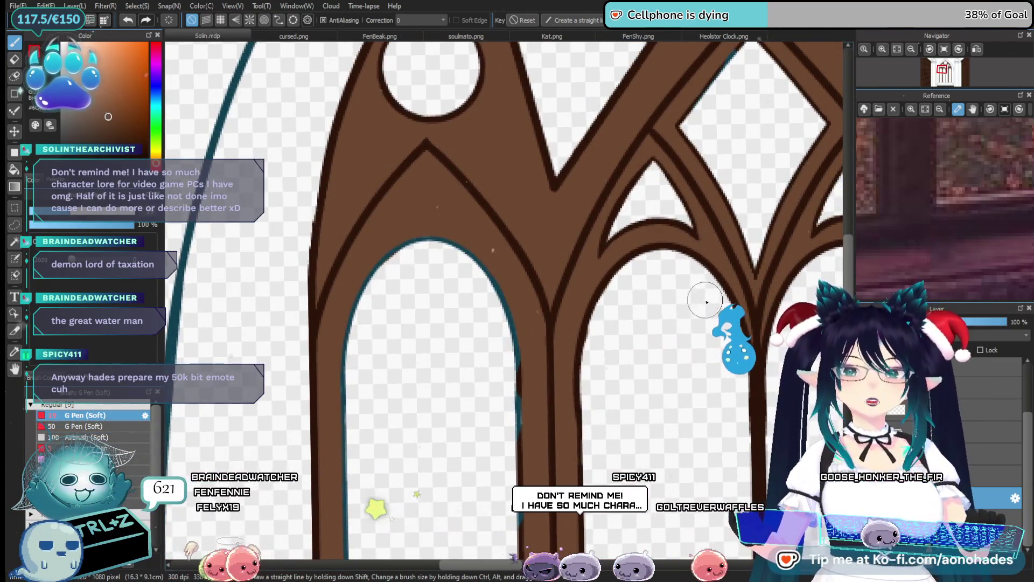
Repaint the left arch's teal inner outline in dark brown.
left_click_drag(487, 233, 503, 377)
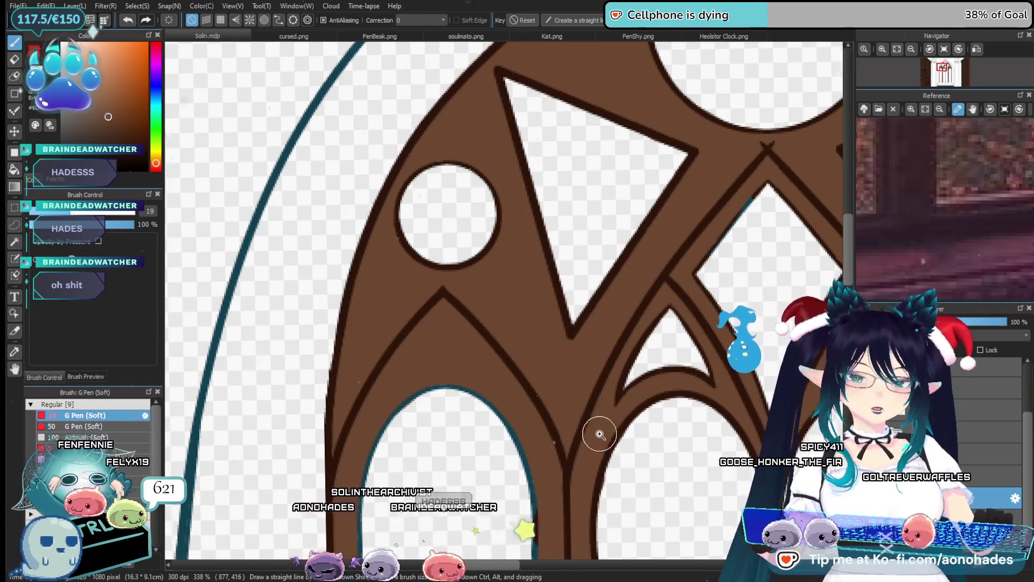
scroll(600, 434, "down", 3)
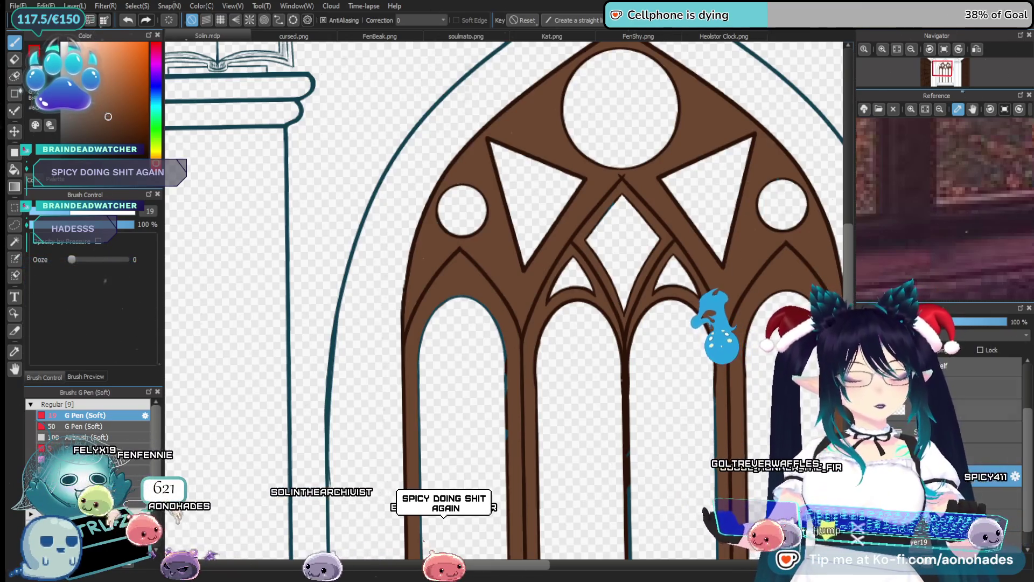
scroll(528, 294, "up", 3)
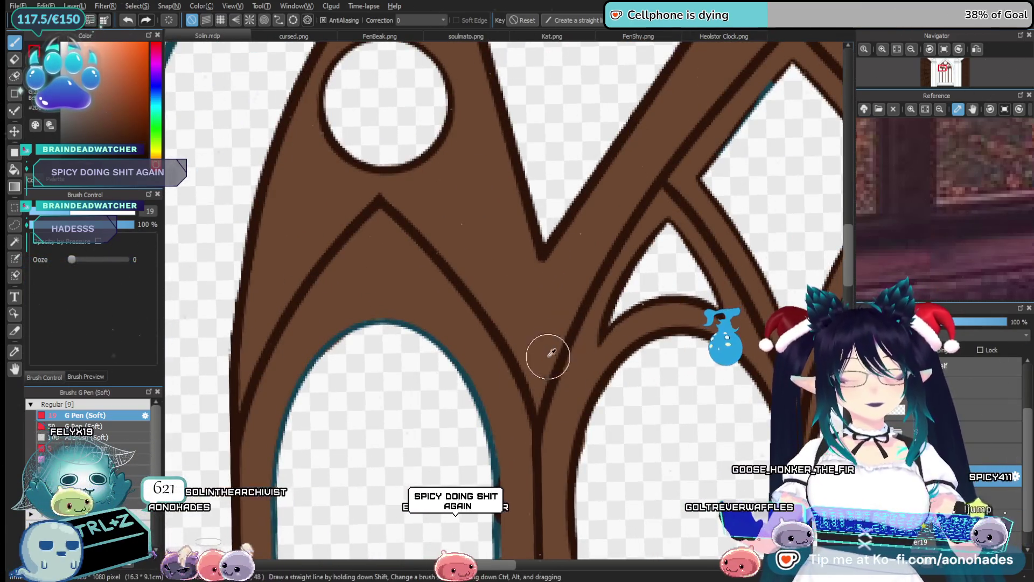
left_click_drag(437, 344, 340, 340)
left_click_drag(473, 387, 281, 421)
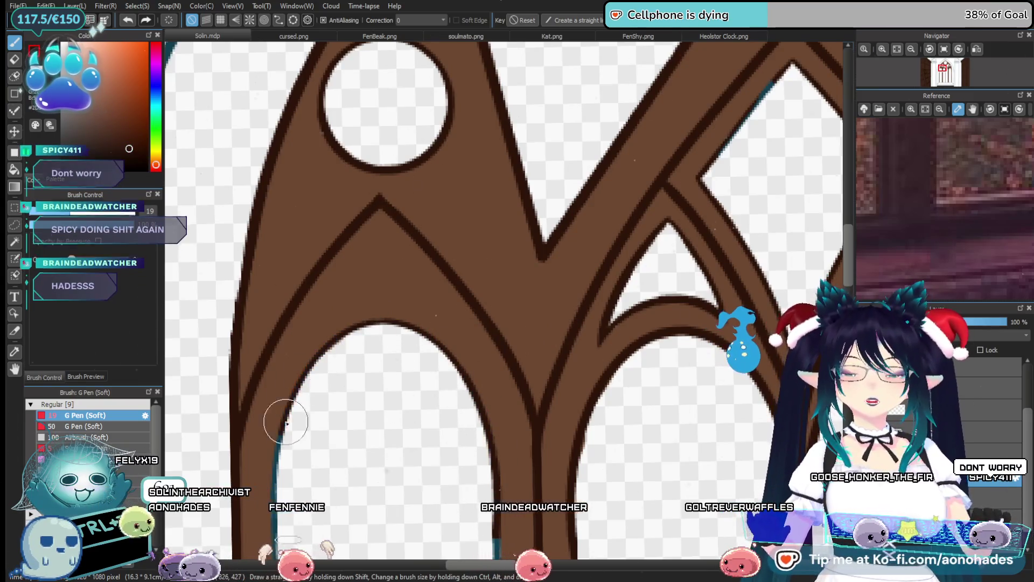
Pan down to the straight pillars and touch up the right pillar's edge.
left_click_drag(360, 462, 381, 231)
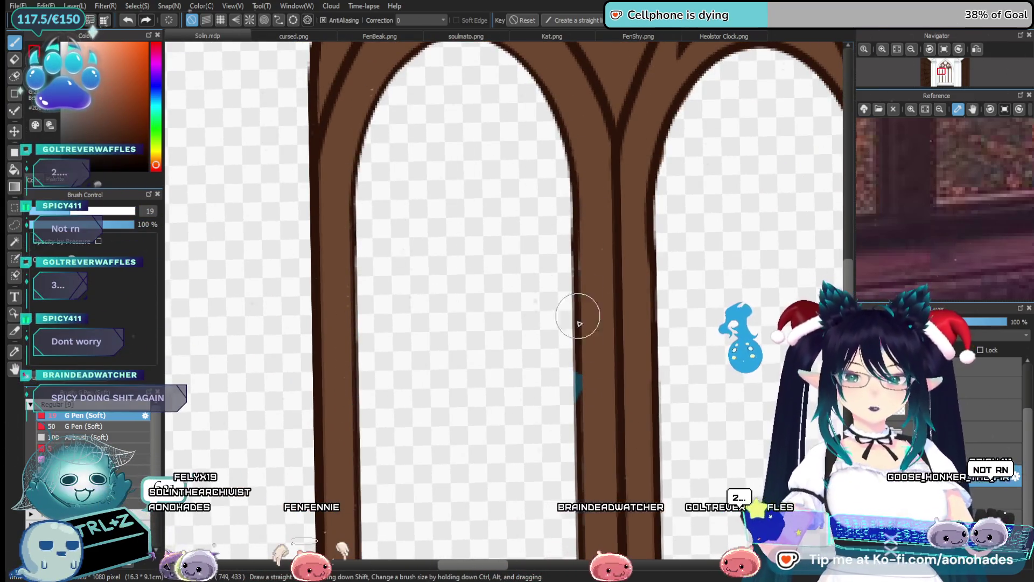
left_click_drag(572, 239, 517, 134)
mouse_move(408, 279)
left_mouse_down()
mouse_move(554, 300)
mouse_move(427, 192)
left_mouse_up()
mouse_move(528, 200)
left_mouse_down()
mouse_move(541, 197)
mouse_move(545, 97)
left_mouse_up()
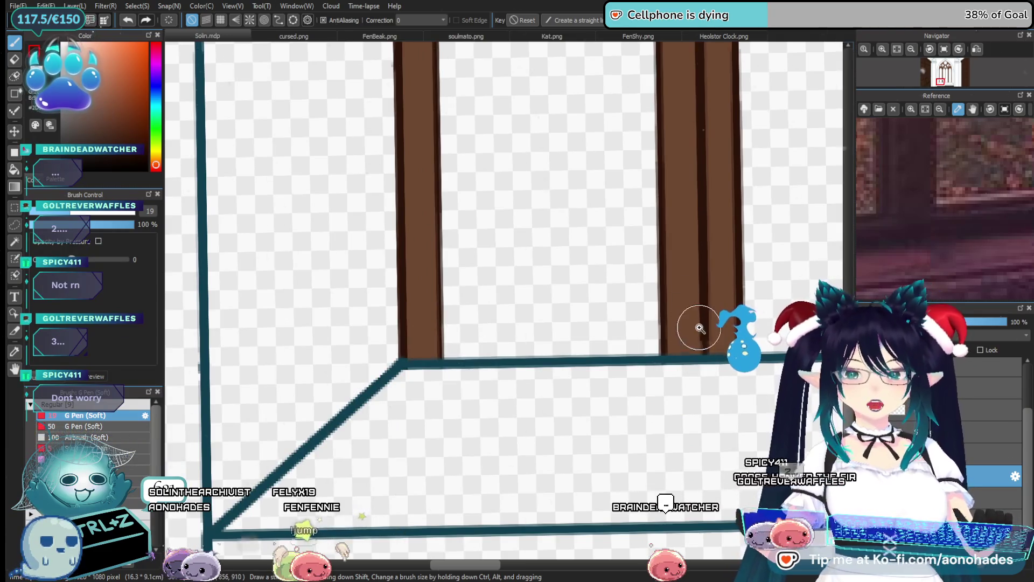
scroll(699, 328, "down", 3)
scroll(607, 270, "up", 5)
scroll(566, 357, "up", 4)
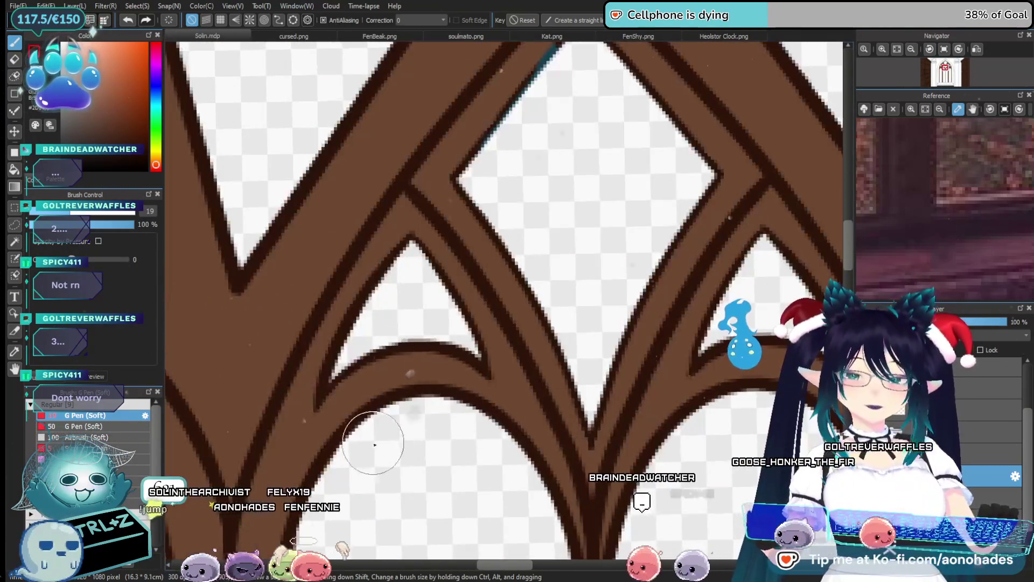
left_click_drag(692, 357, 536, 346)
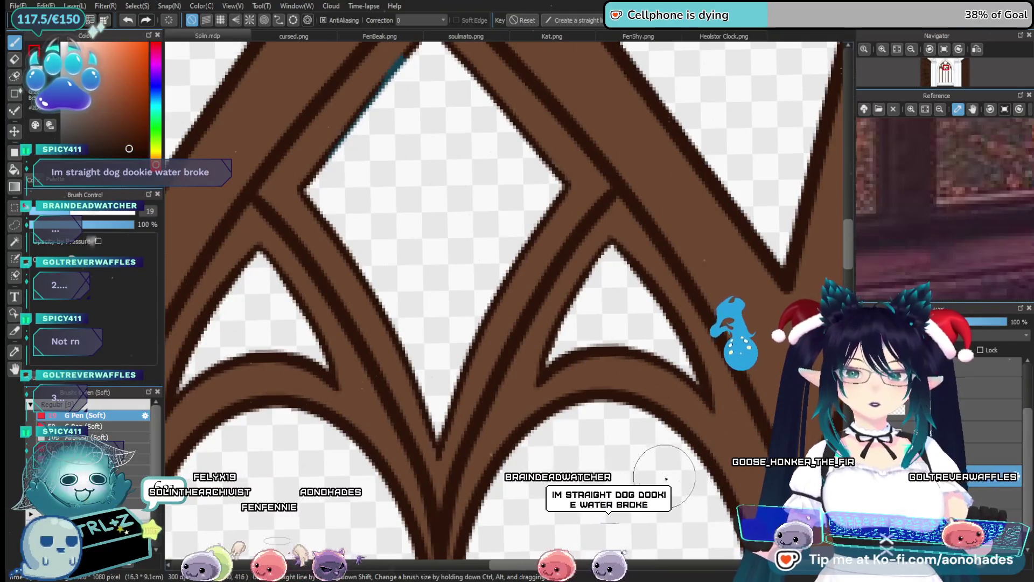
scroll(665, 476, "down", 3)
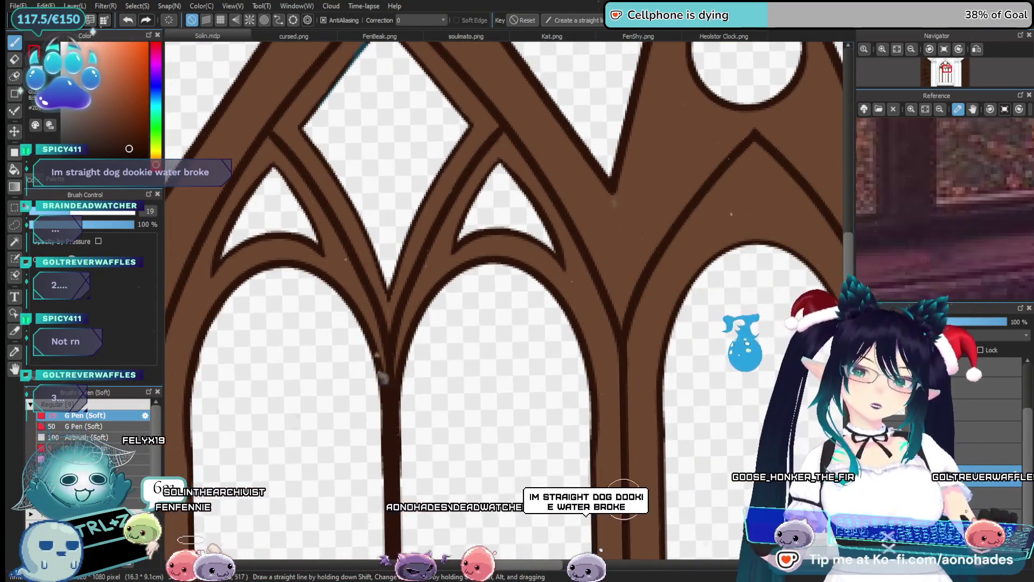
left_click_drag(624, 498, 604, 189)
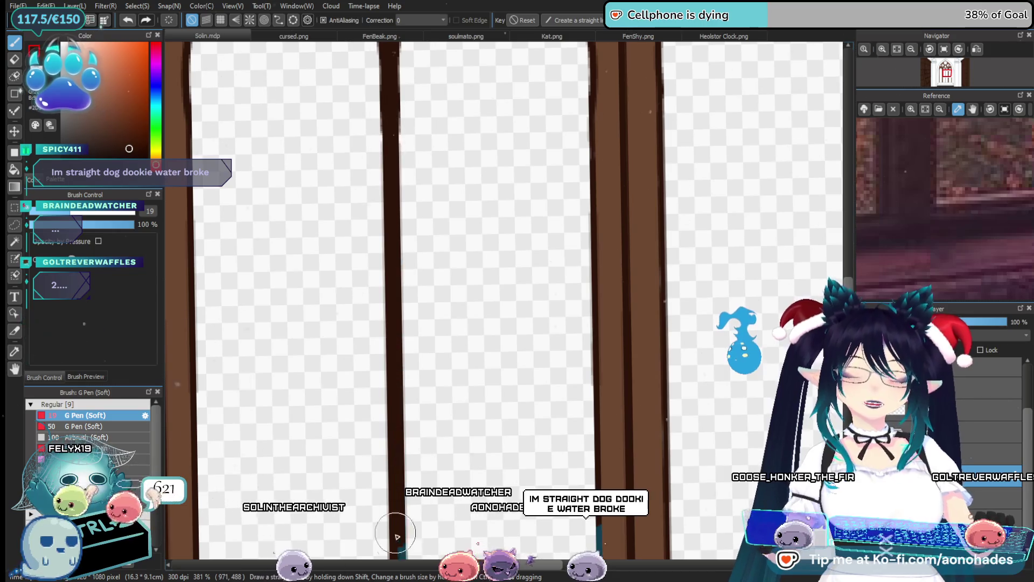
left_click_drag(595, 397, 626, 307)
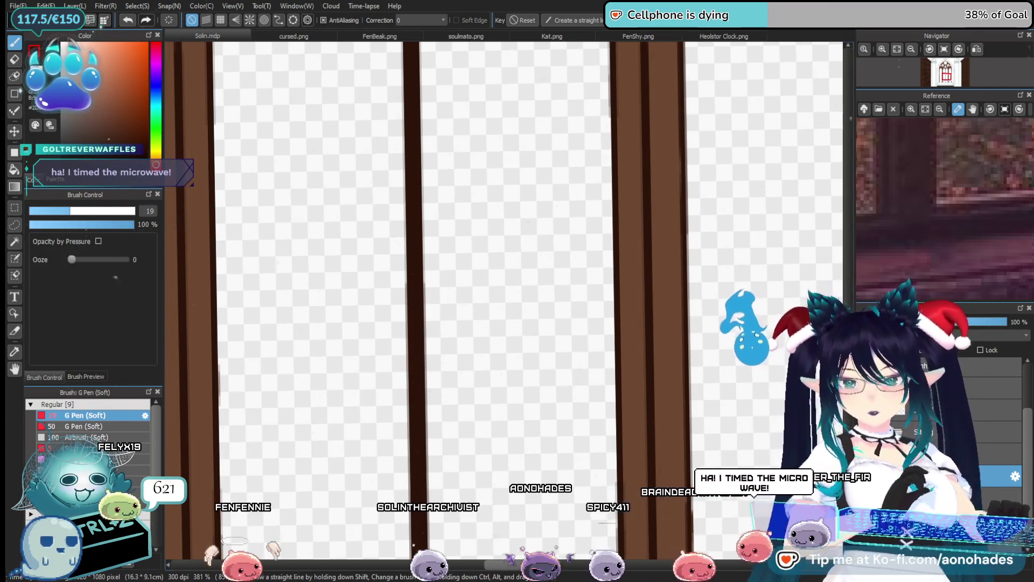
mouse_move(648, 438)
left_mouse_down()
mouse_move(602, 234)
mouse_move(628, 357)
left_mouse_up()
mouse_move(617, 419)
left_mouse_down()
mouse_move(692, 422)
mouse_move(668, 431)
mouse_move(635, 477)
left_mouse_up()
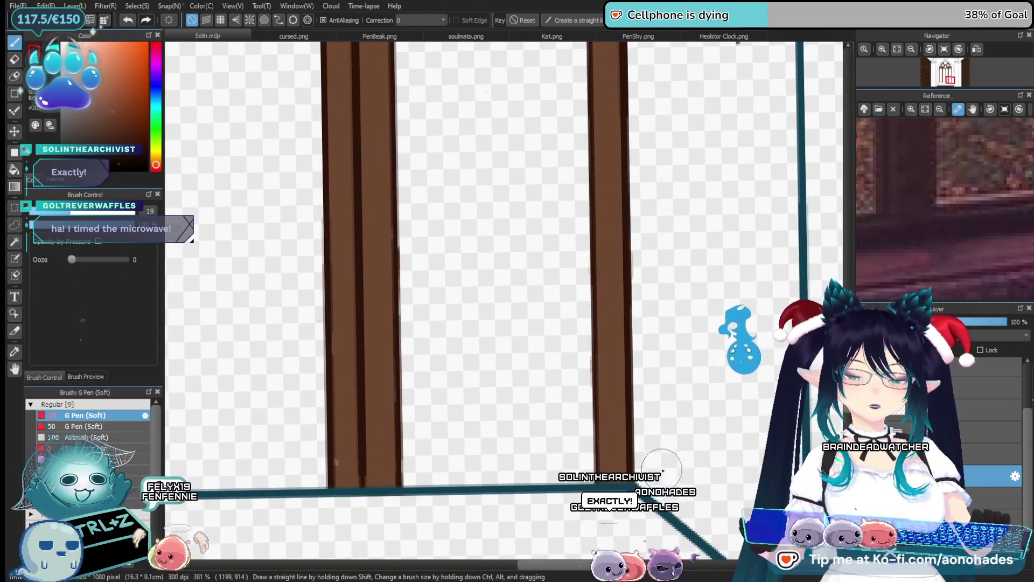
mouse_move(624, 264)
left_mouse_down()
mouse_move(647, 397)
mouse_move(612, 336)
left_mouse_up()
key("e")
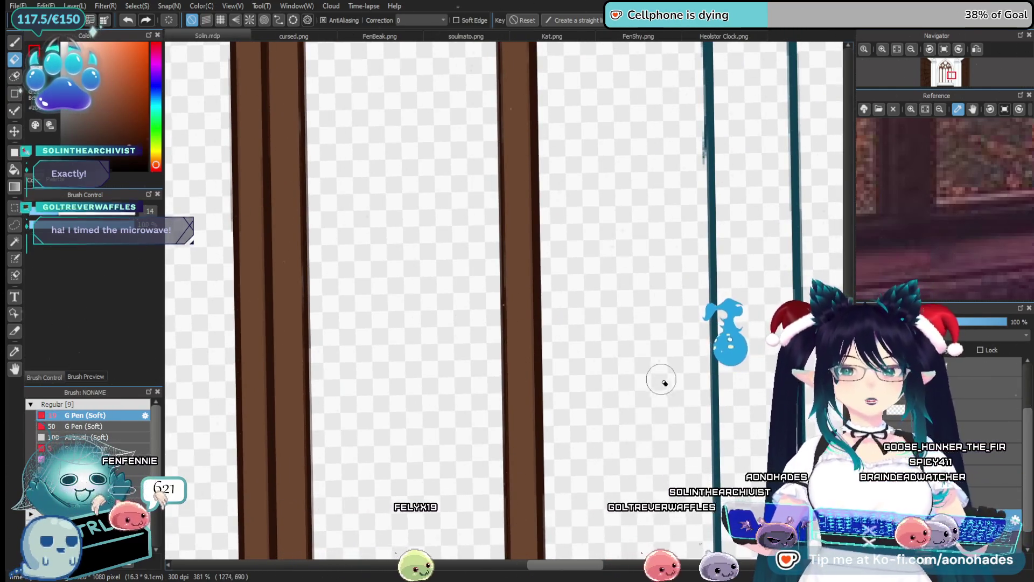
Erase the extra prong of the tracery crossing below the top circle, leaving a pointed peak.
key("b")
left_click_drag(412, 350, 550, 354)
scroll(550, 354, "up", 10)
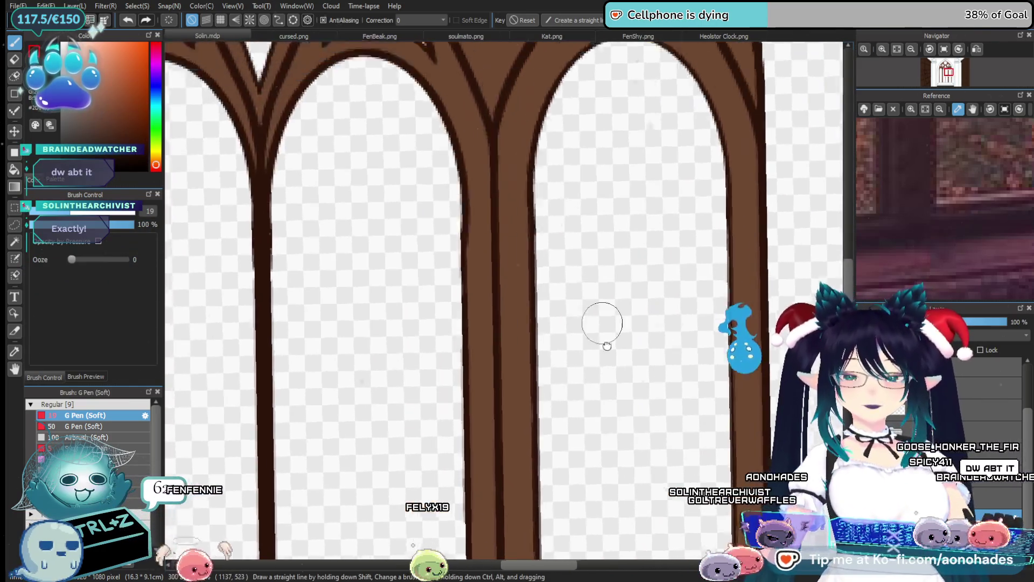
scroll(463, 399, "up", 3)
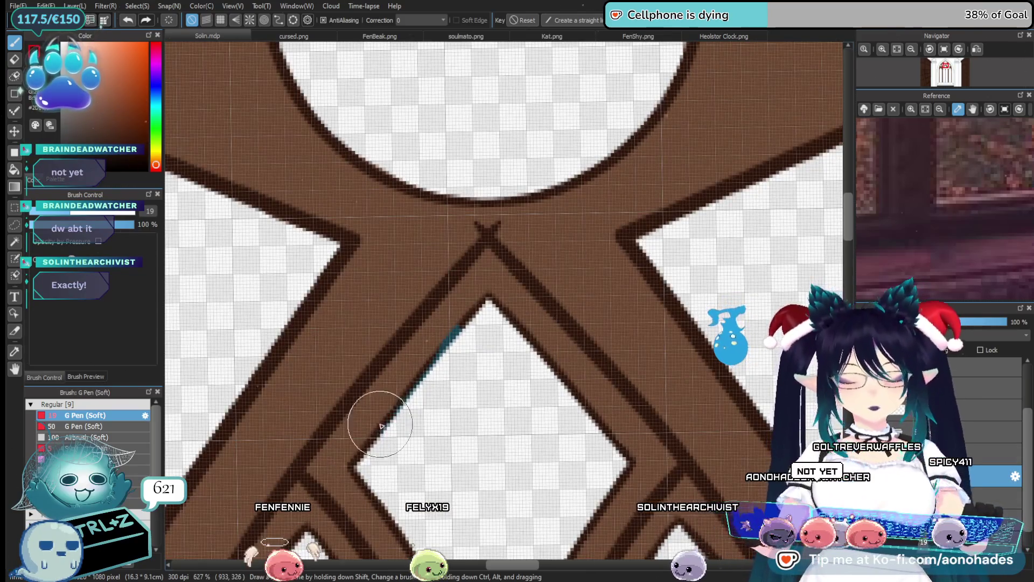
left_click_drag(693, 230, 747, 301)
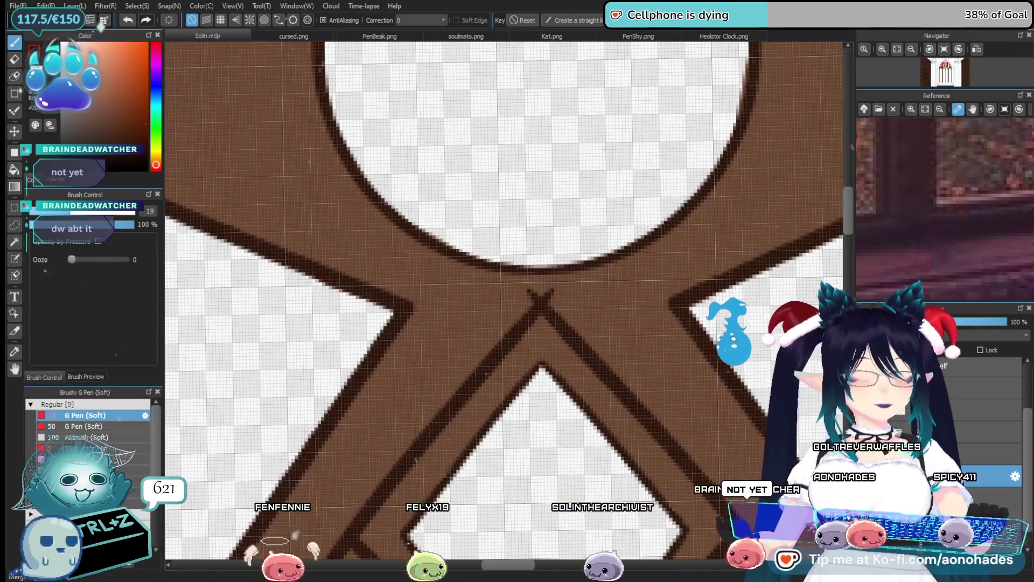
key("e")
scroll(539, 318, "up", 3)
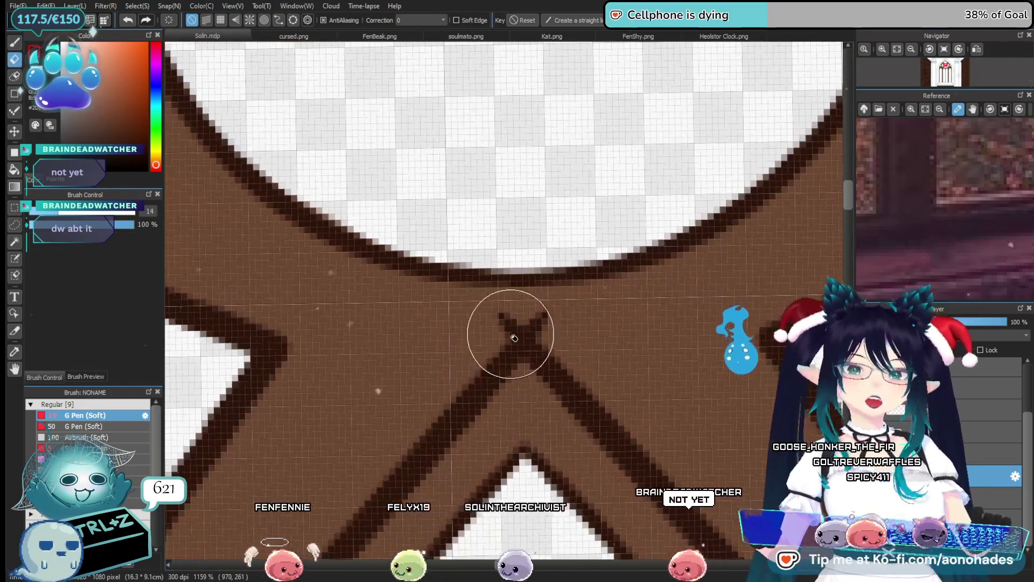
mouse_move(523, 316)
left_mouse_down()
mouse_move(492, 335)
mouse_move(536, 312)
mouse_move(551, 337)
left_mouse_up()
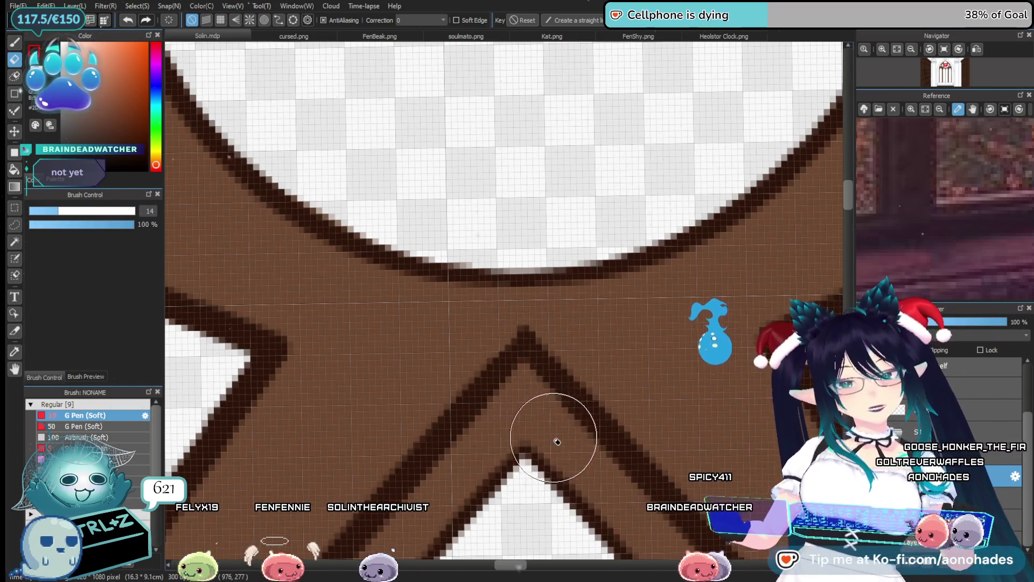
scroll(559, 442, "down", 5)
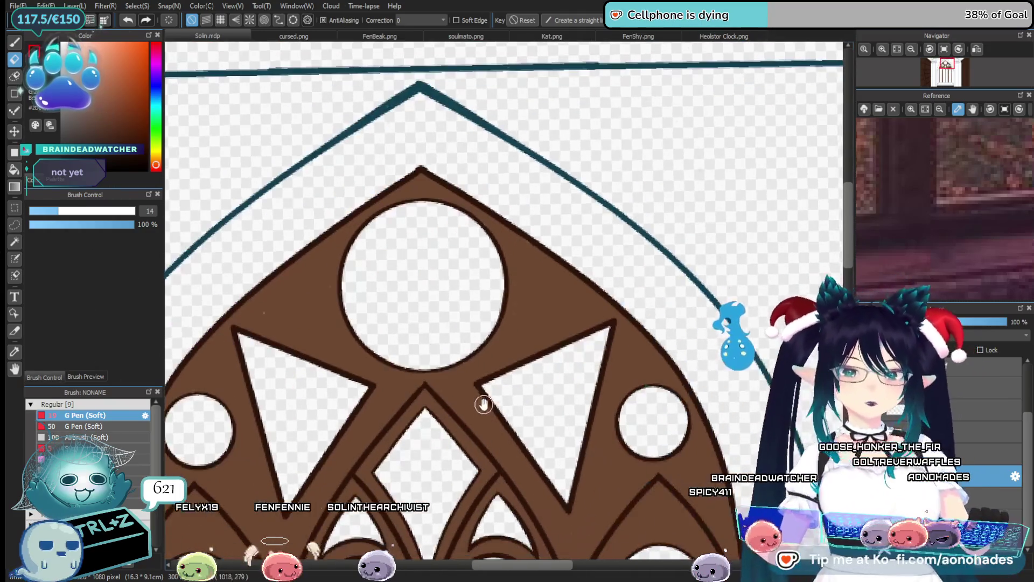
left_click_drag(560, 491, 532, 332)
key("b")
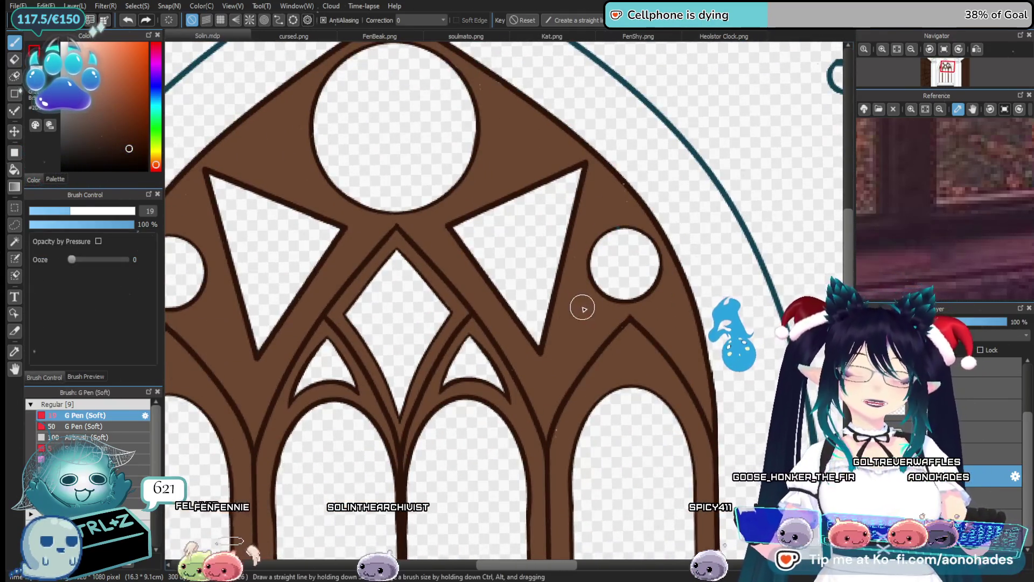
scroll(576, 389, "down", 2)
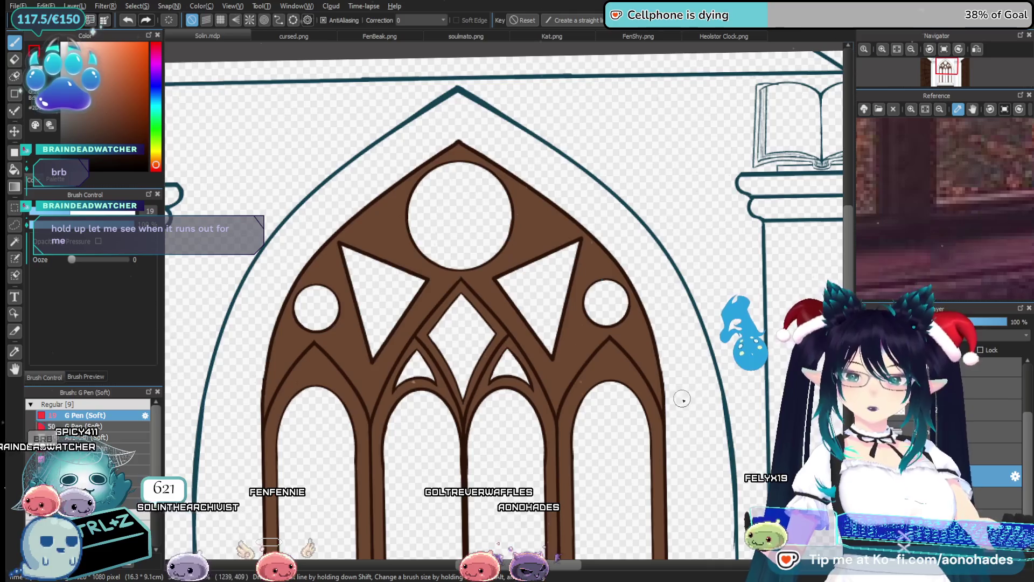
mouse_move(677, 415)
left_mouse_down()
mouse_move(564, 399)
mouse_move(653, 411)
mouse_move(639, 425)
mouse_move(687, 393)
left_mouse_up()
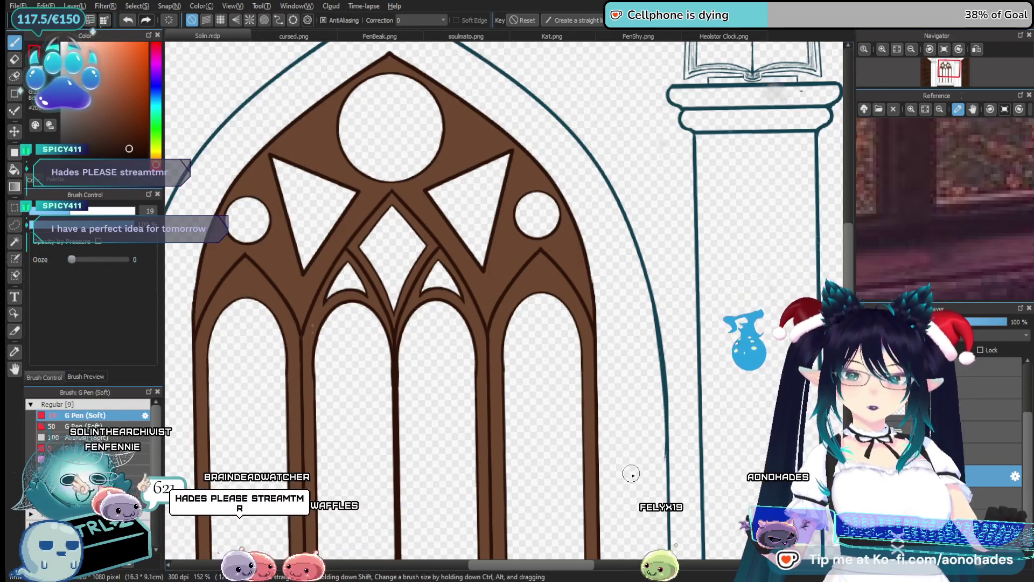
scroll(619, 462, "down", 5)
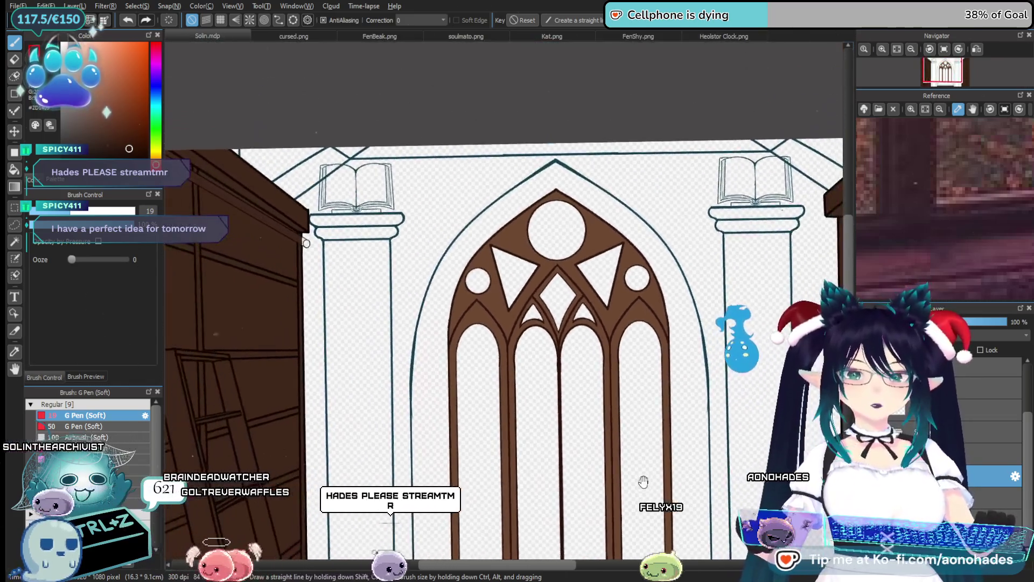
mouse_move(643, 481)
left_mouse_down()
mouse_move(619, 444)
mouse_move(605, 383)
left_mouse_up()
scroll(607, 374, "down", 2)
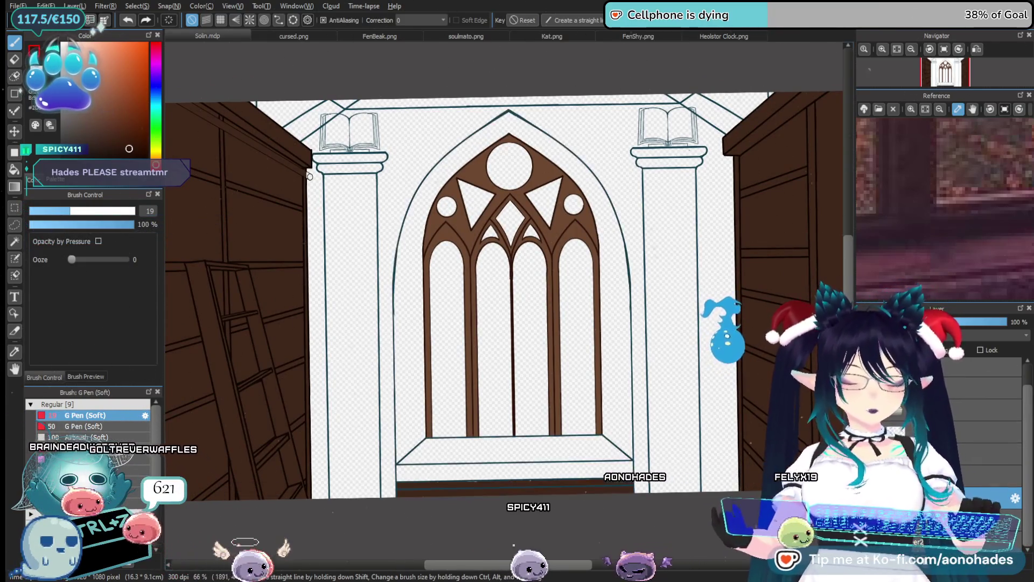
scroll(469, 357, "up", 6)
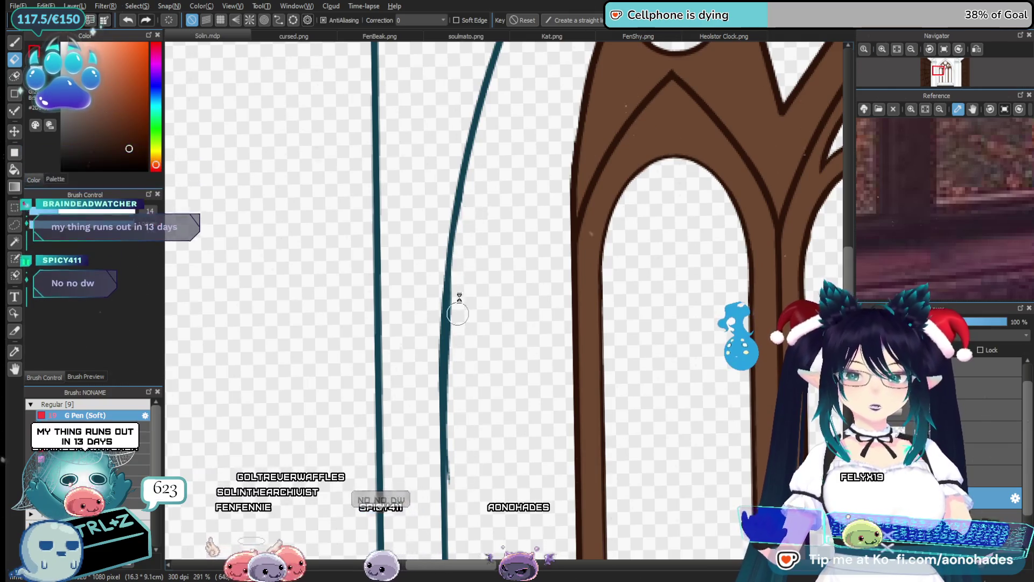
left_click_drag(458, 312, 480, 341)
left_click_drag(485, 383, 512, 270)
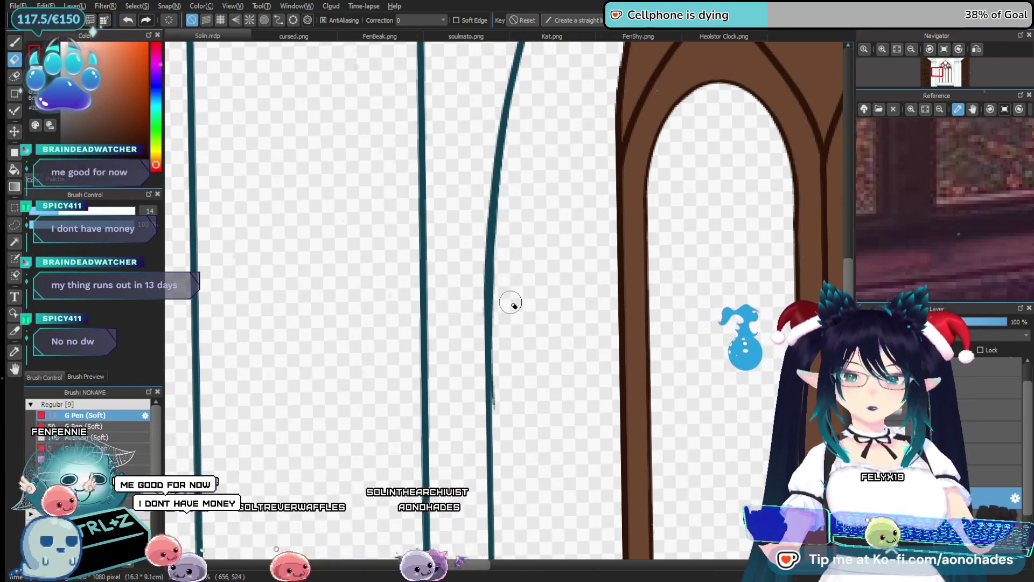
scroll(522, 300, "down", 1)
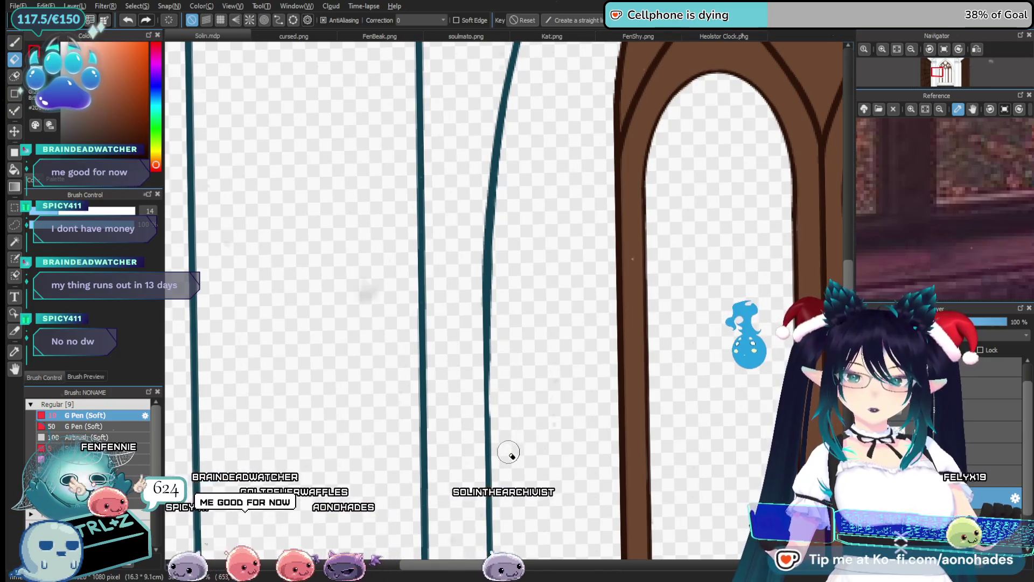
scroll(514, 418, "up", 3)
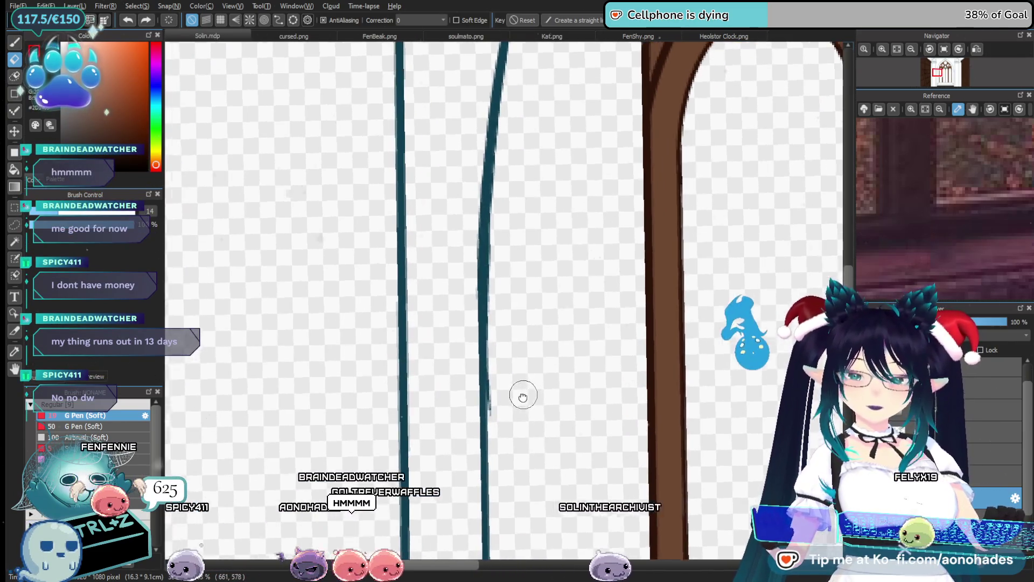
mouse_move(522, 397)
left_mouse_down()
mouse_move(526, 372)
mouse_move(522, 385)
left_mouse_up()
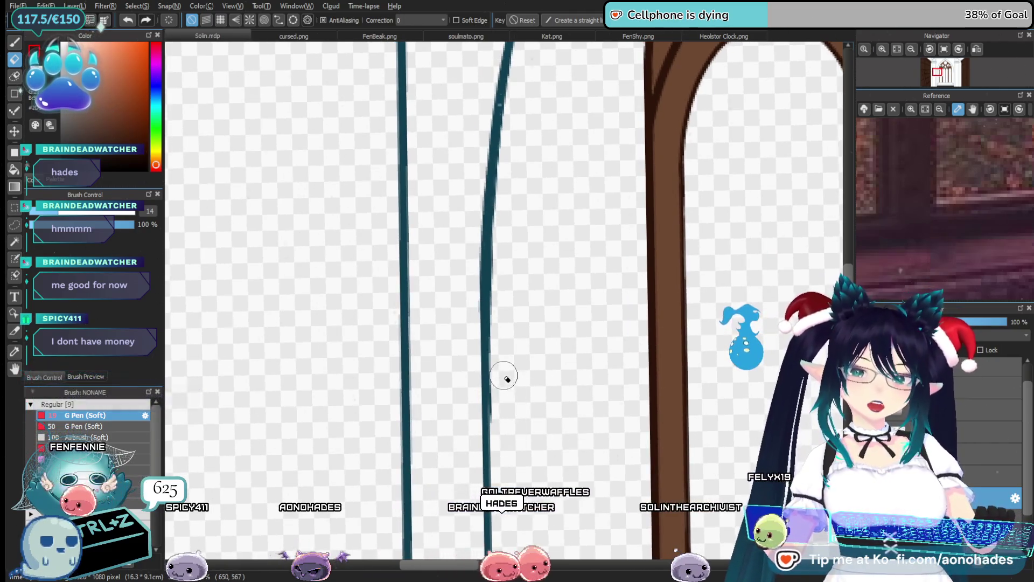
scroll(512, 420, "up", 3)
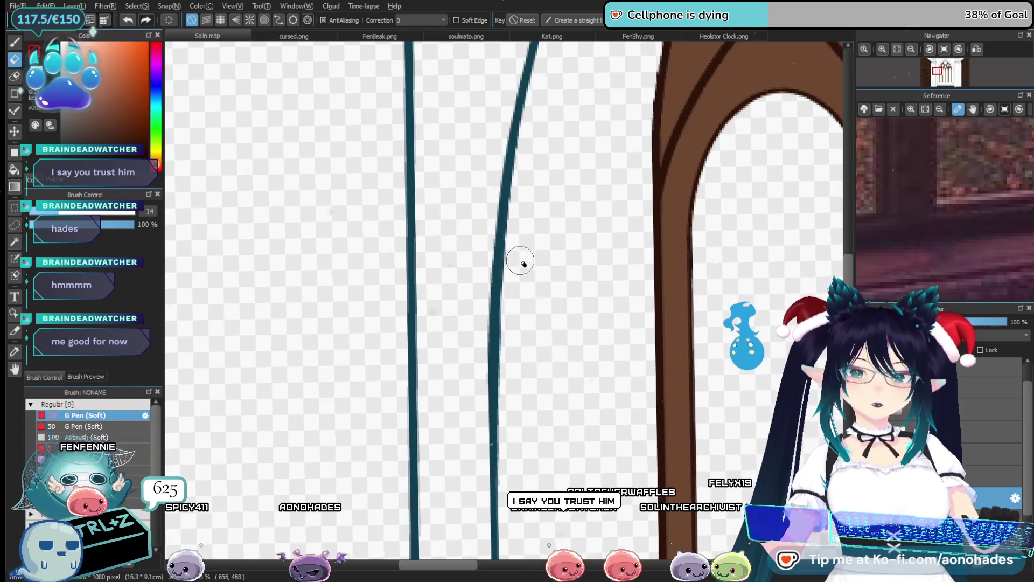
left_click_drag(524, 417, 530, 292)
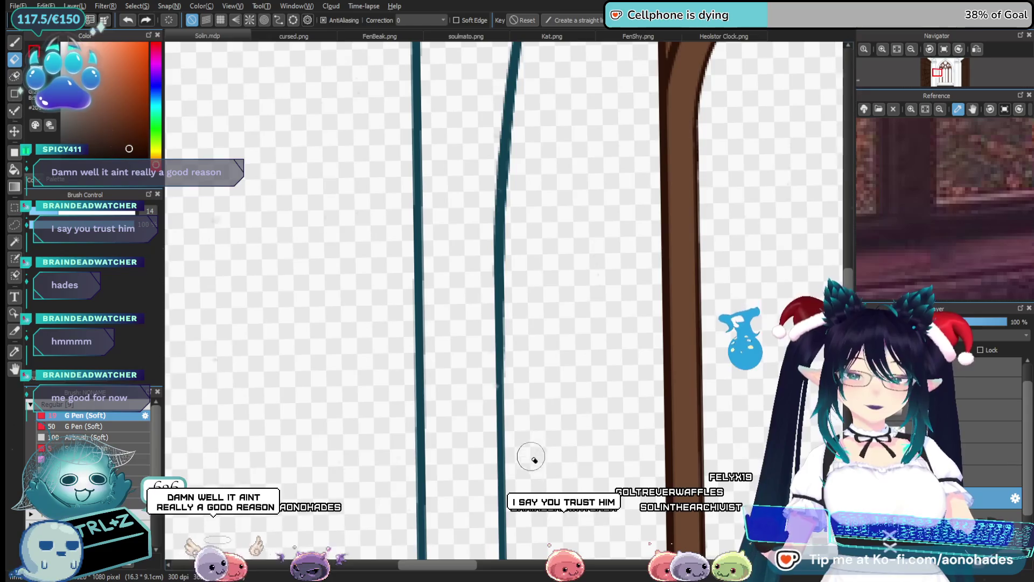
scroll(531, 457, "down", 5)
scroll(535, 410, "up", 2)
mouse_move(534, 411)
left_mouse_down()
mouse_move(619, 418)
mouse_move(593, 430)
mouse_move(686, 376)
mouse_move(554, 422)
left_mouse_up()
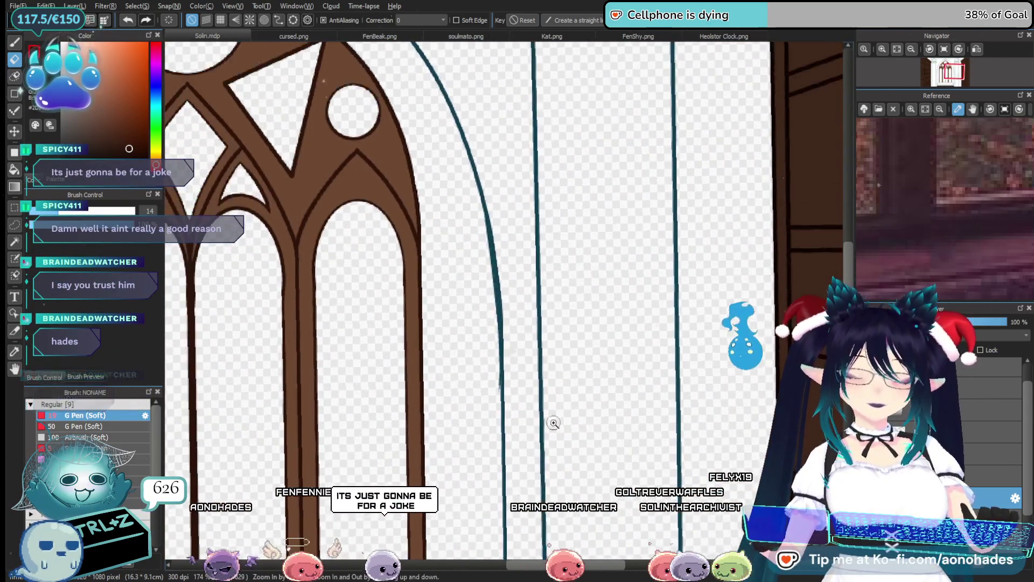
left_click(505, 411)
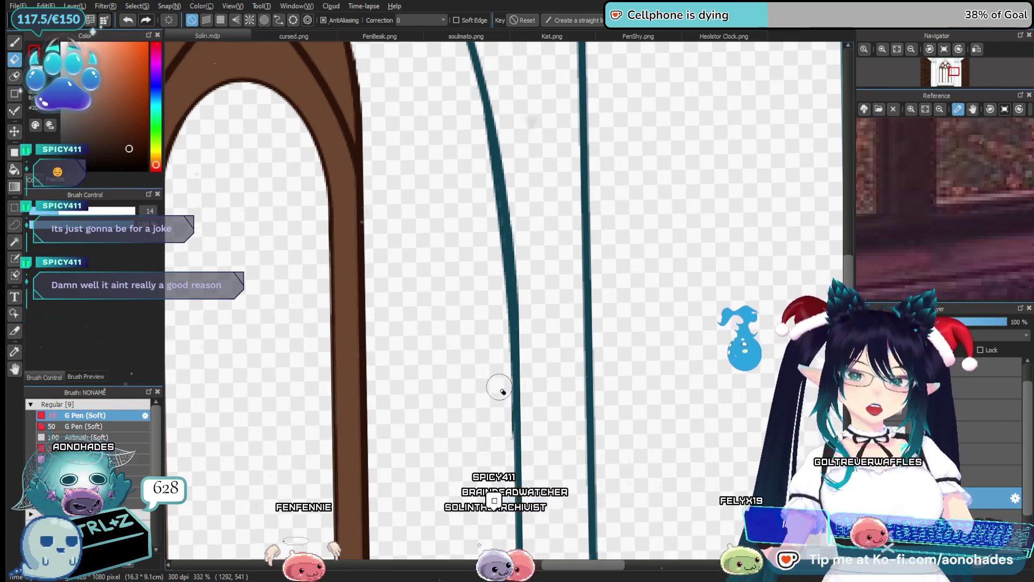
scroll(501, 473, "up", 3)
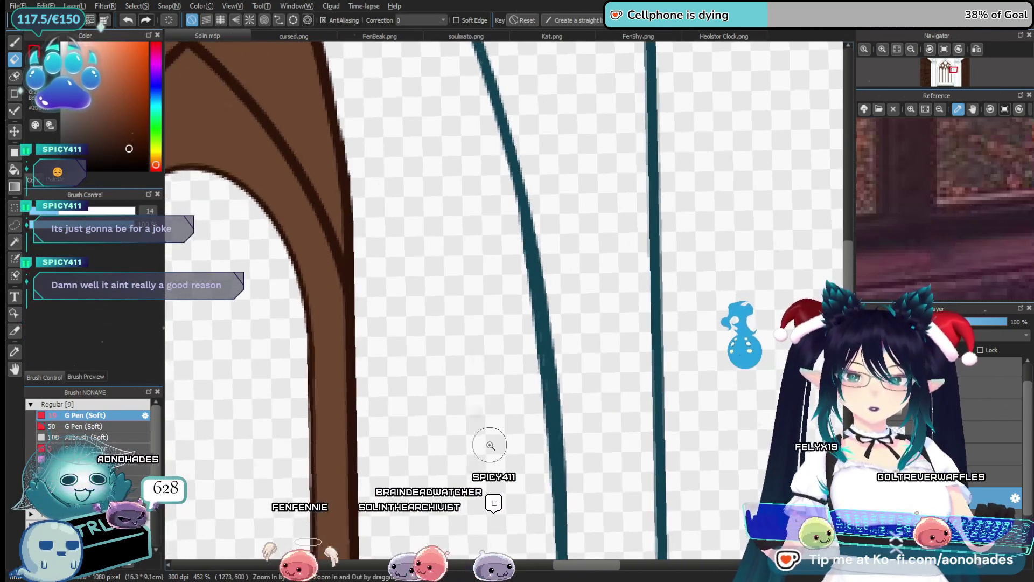
mouse_move(530, 487)
left_mouse_down()
mouse_move(490, 399)
mouse_move(515, 431)
left_mouse_up()
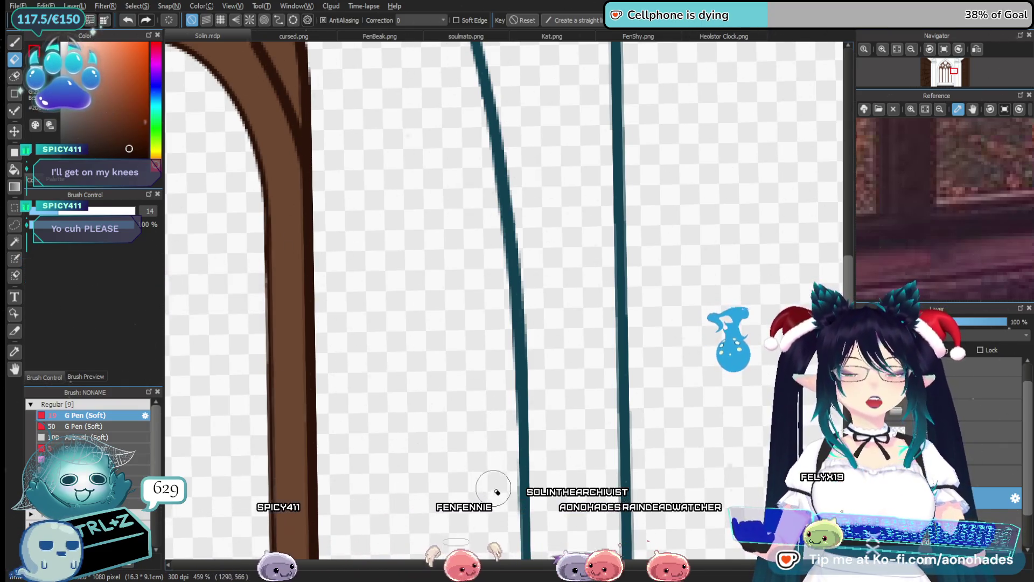
scroll(471, 463, "down", 5)
scroll(474, 403, "up", 3)
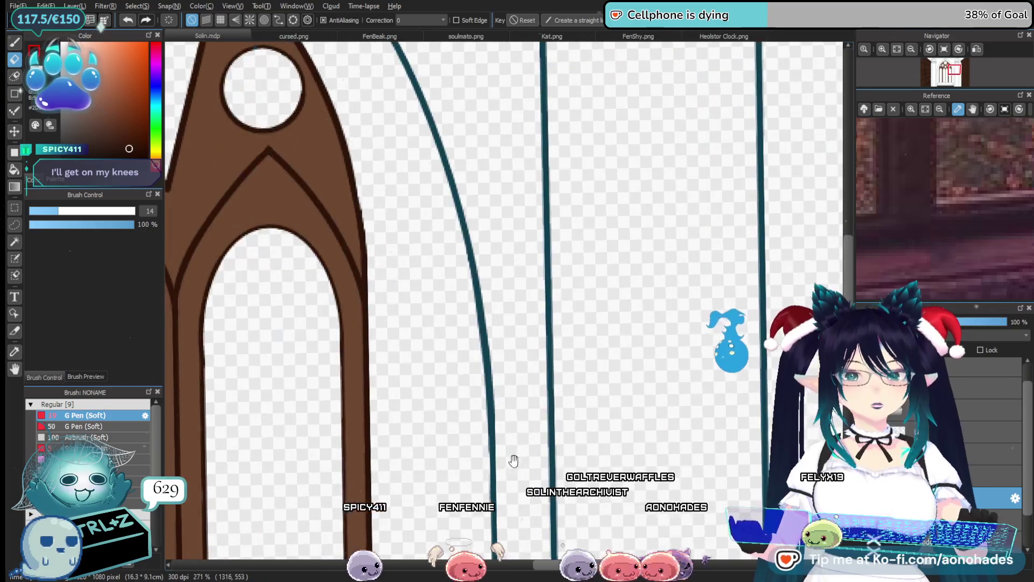
mouse_move(433, 425)
left_mouse_down()
mouse_move(498, 445)
mouse_move(492, 454)
left_mouse_up()
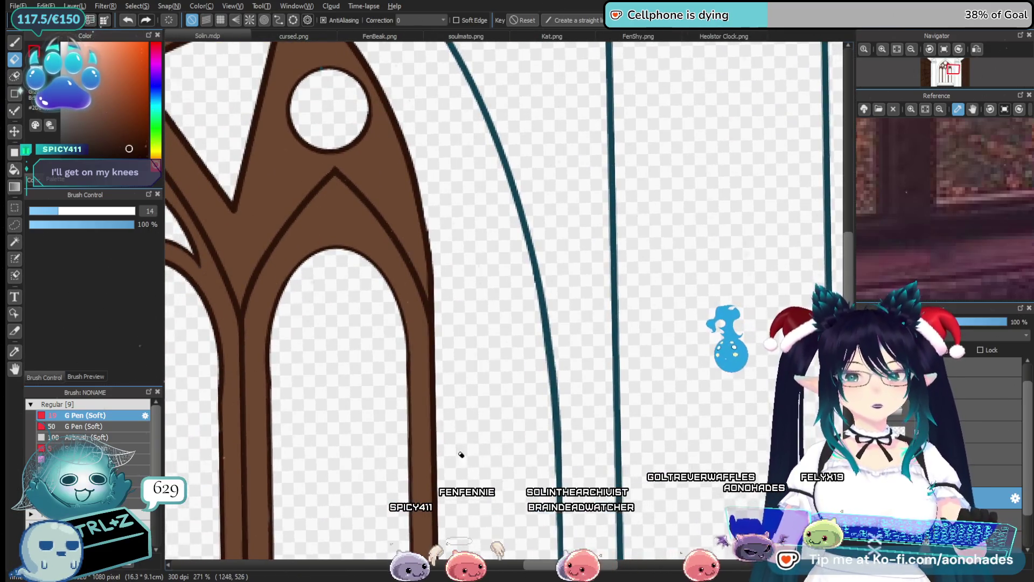
scroll(539, 453, "down", 3)
scroll(487, 436, "up", 3)
left_click_drag(438, 474, 512, 469)
scroll(506, 377, "up", 3)
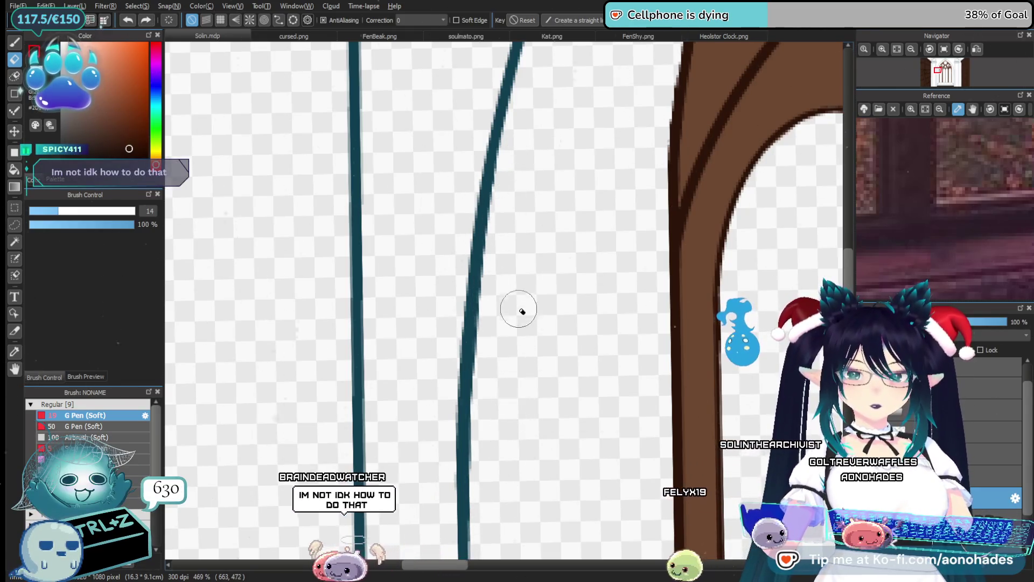
left_click_drag(526, 210, 536, 211)
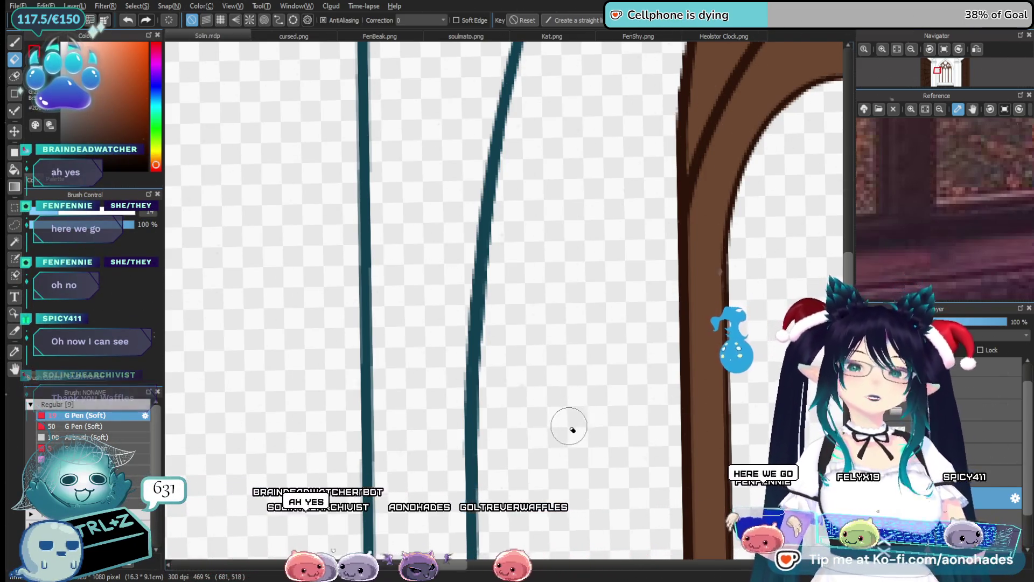
mouse_move(577, 411)
left_mouse_down()
mouse_move(584, 381)
mouse_move(539, 384)
mouse_move(554, 392)
mouse_move(555, 278)
left_mouse_up()
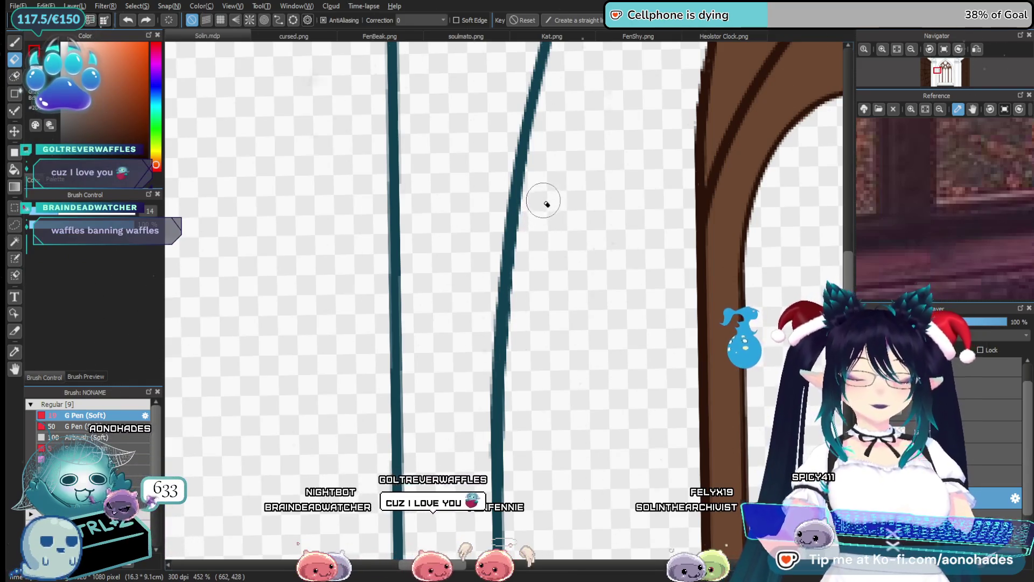
scroll(572, 437, "down", 10)
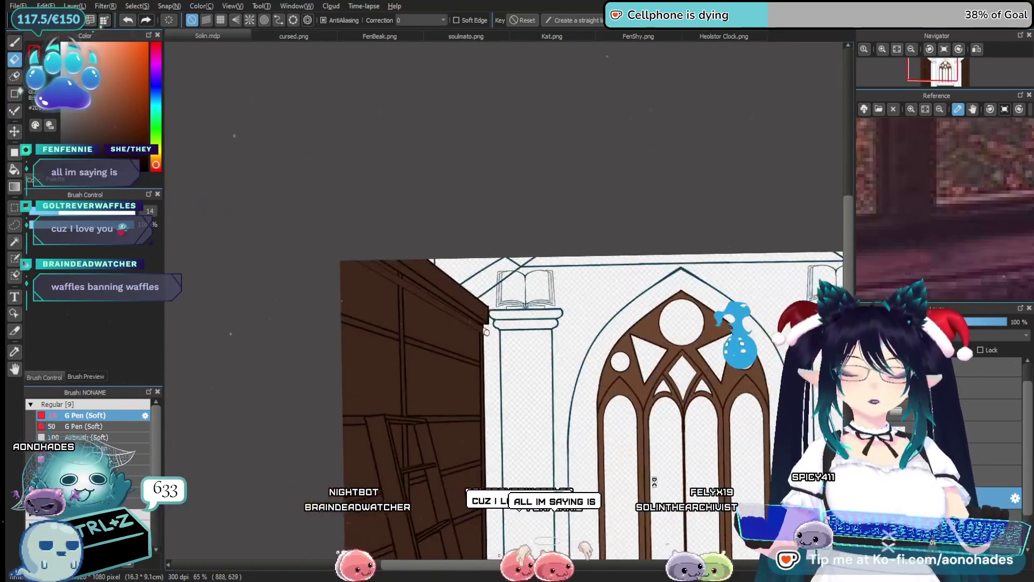
scroll(565, 379, "up", 4)
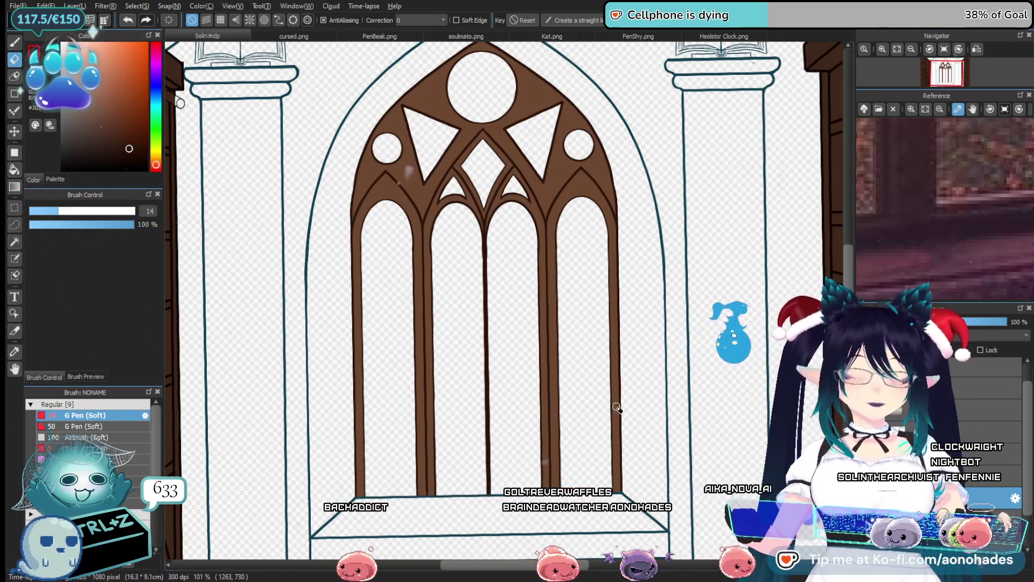
Switch back to the pen and zoom in on the brown strip beneath the sill.
left_click_drag(584, 450, 491, 386)
key("b")
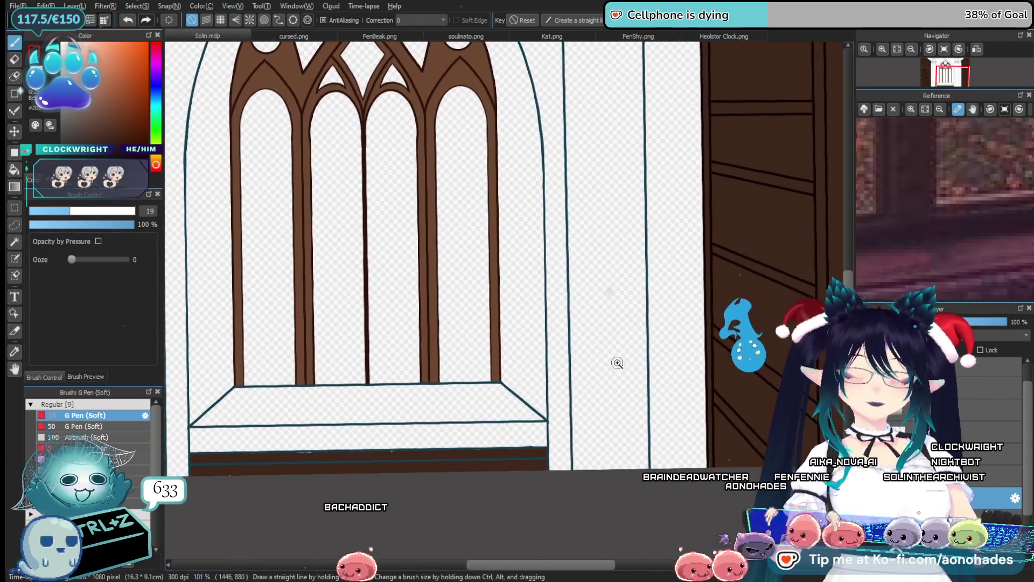
scroll(628, 321, "down", 5)
scroll(628, 321, "up", 7)
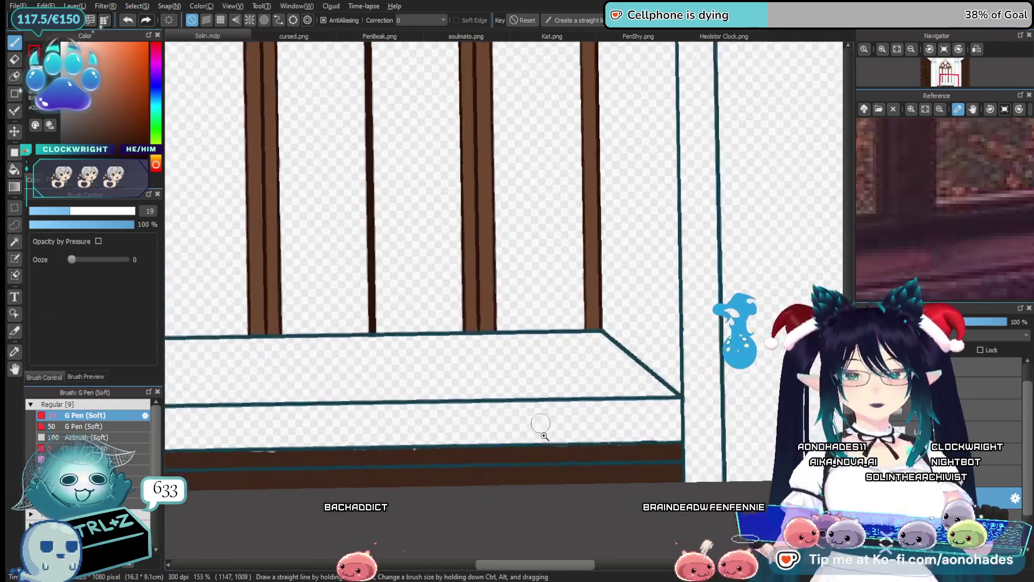
scroll(531, 426, "up", 3)
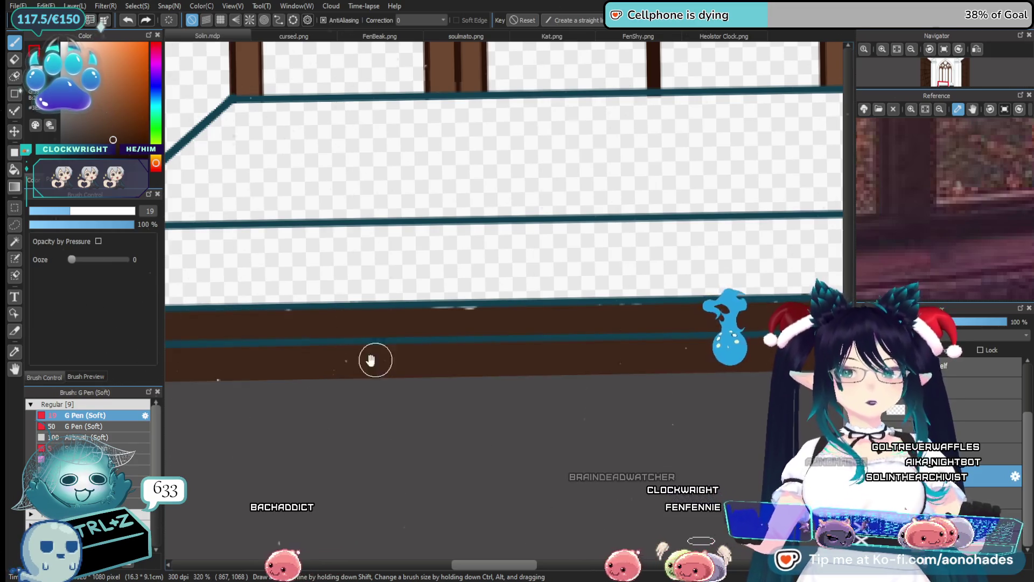
scroll(369, 358, "up", 2)
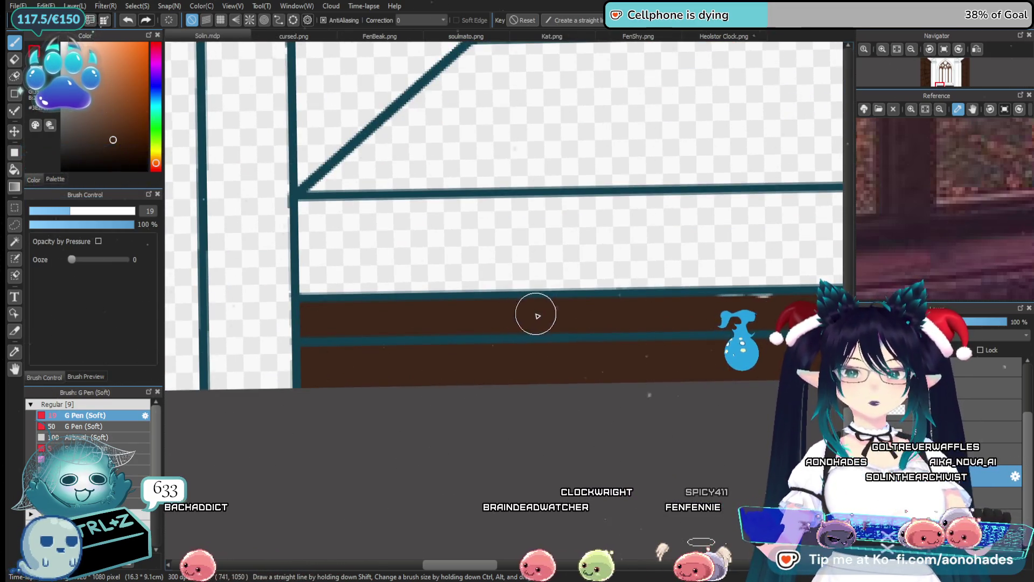
left_click_drag(672, 362, 410, 401)
mouse_move(547, 346)
left_mouse_down()
mouse_move(423, 422)
mouse_move(442, 376)
left_mouse_up()
mouse_move(612, 380)
left_mouse_down()
mouse_move(410, 397)
mouse_move(418, 375)
left_mouse_up()
mouse_move(686, 418)
left_mouse_down()
mouse_move(600, 450)
mouse_move(350, 411)
left_mouse_up()
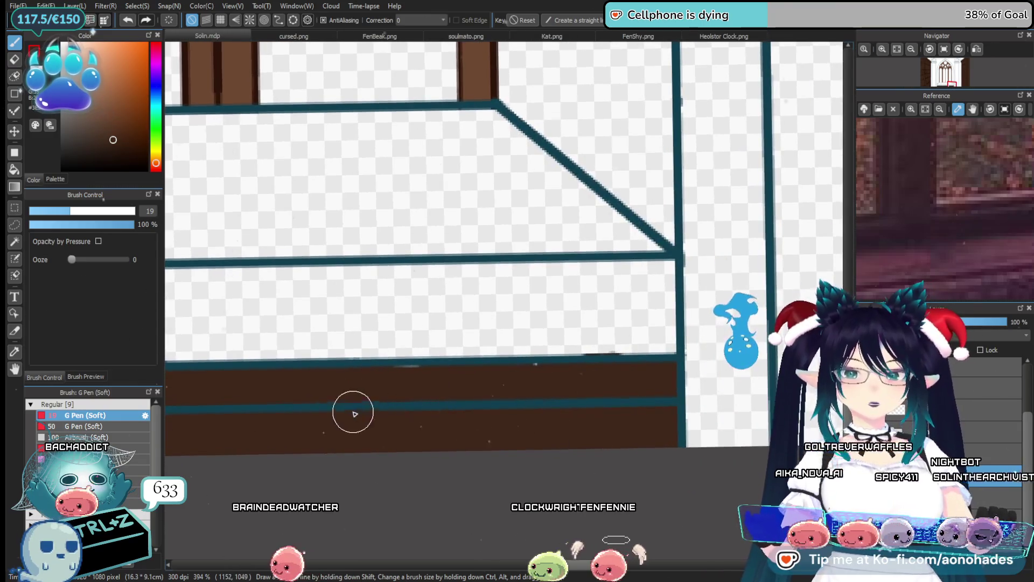
mouse_move(526, 423)
left_mouse_down()
mouse_move(520, 393)
mouse_move(536, 335)
mouse_move(520, 363)
mouse_move(560, 429)
left_mouse_up()
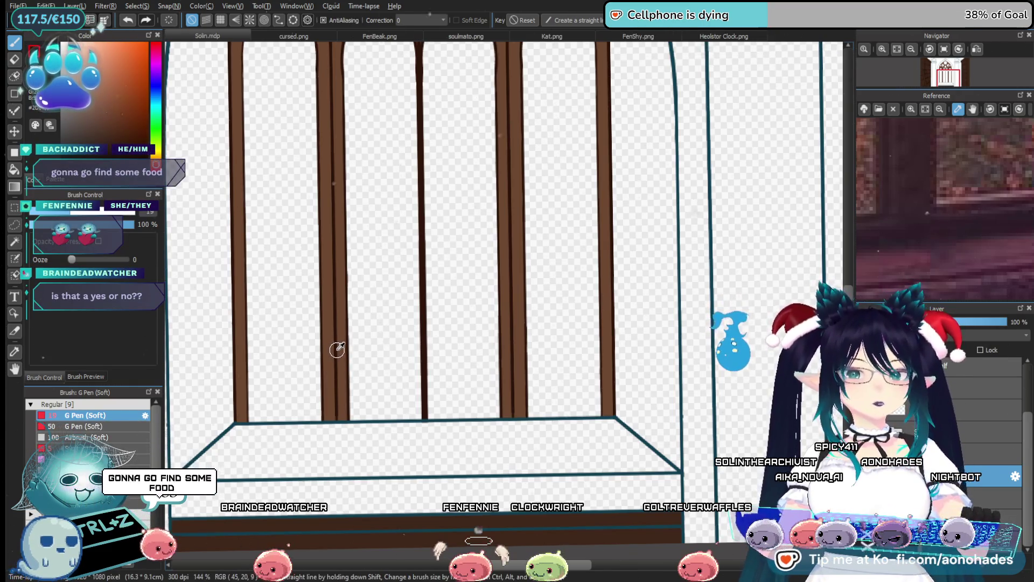
mouse_move(336, 349)
left_mouse_down()
mouse_move(370, 374)
mouse_move(358, 377)
left_mouse_up()
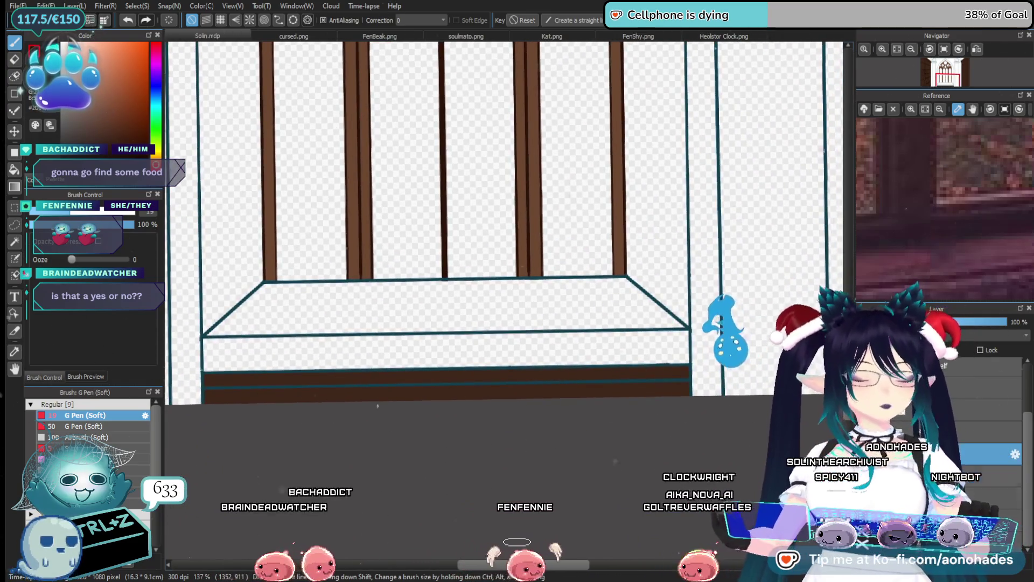
left_click_drag(411, 381, 421, 397)
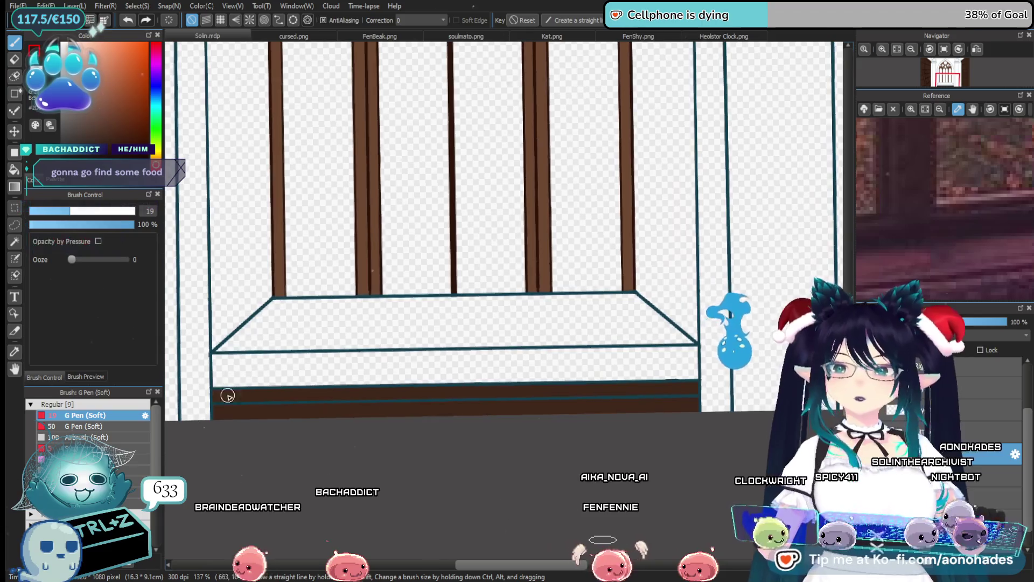
Paint brown over the teal line along the strip, briefly toggling to Eraser and back to the pen.
mouse_move(208, 417)
left_mouse_down()
mouse_move(221, 380)
mouse_move(260, 395)
mouse_move(277, 429)
mouse_move(304, 421)
mouse_move(330, 387)
mouse_move(363, 444)
left_mouse_up()
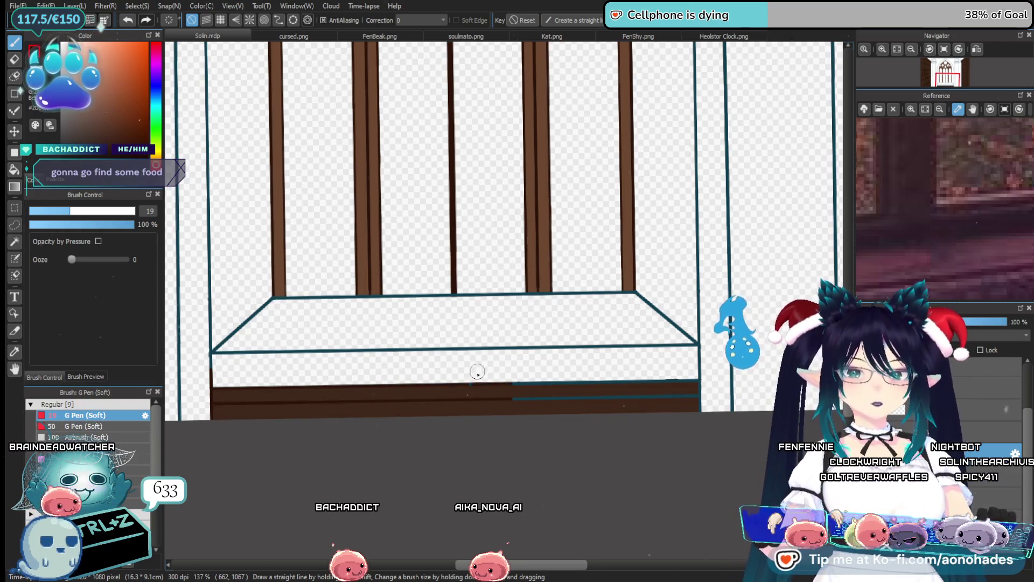
left_click_drag(508, 371, 543, 424)
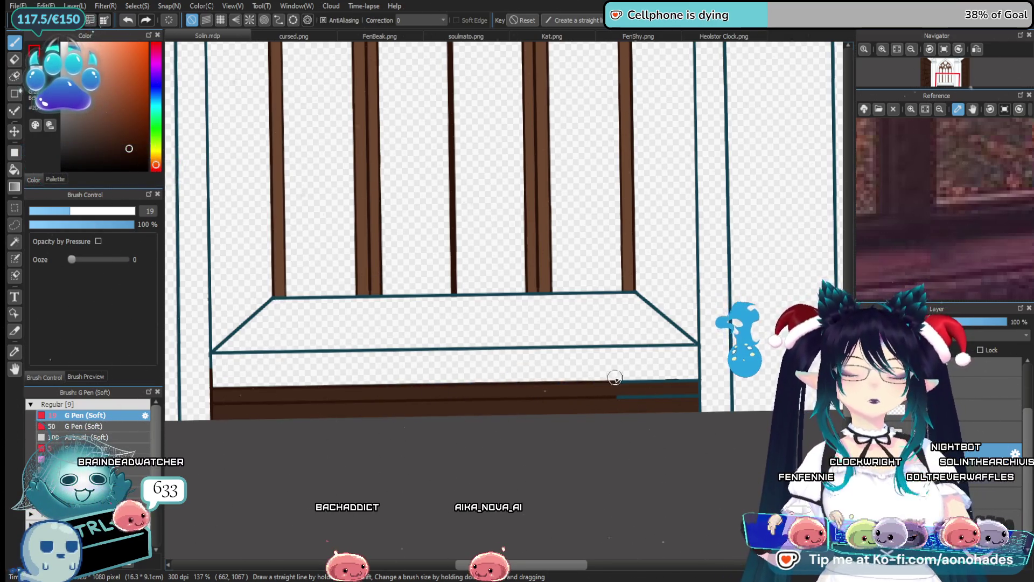
left_click_drag(681, 392, 608, 391)
scroll(203, 413, "up", 5)
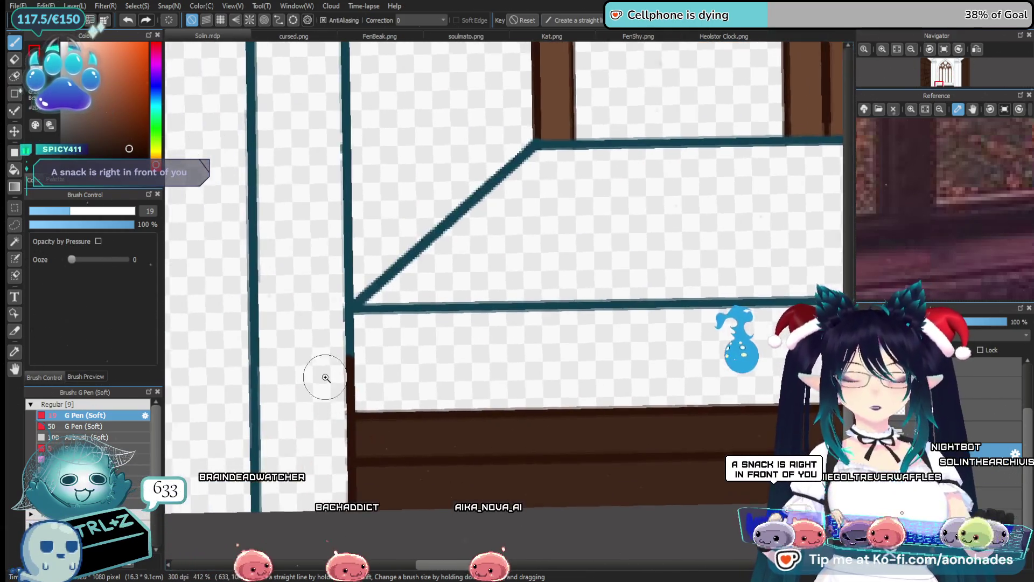
key("e")
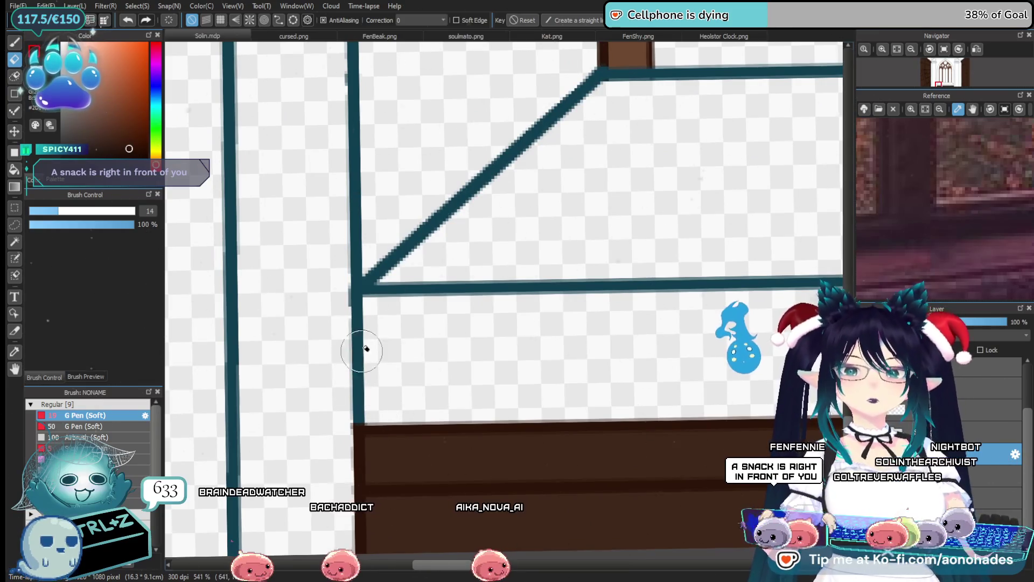
scroll(365, 349, "down", 4)
mouse_move(573, 394)
left_mouse_down()
mouse_move(629, 427)
mouse_move(496, 386)
left_mouse_up()
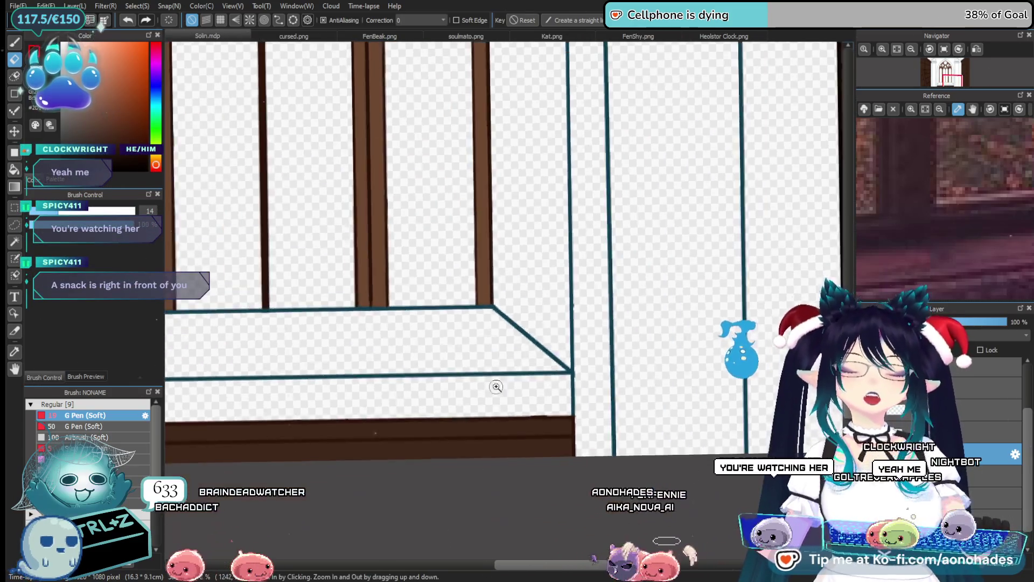
scroll(496, 387, "down", 5)
key("p")
scroll(460, 360, "up", 2)
scroll(488, 408, "down", 3)
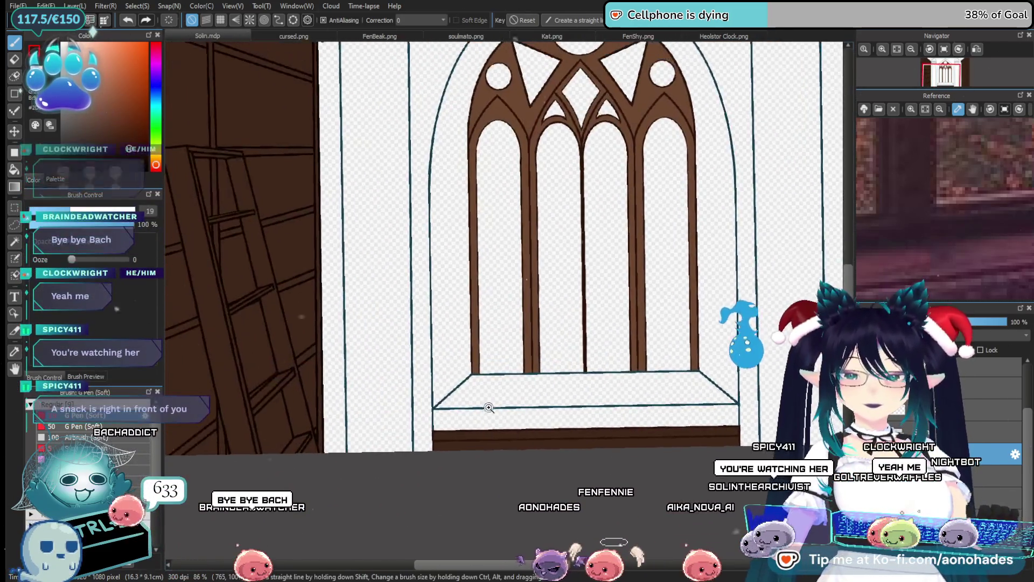
scroll(489, 408, "up", 3)
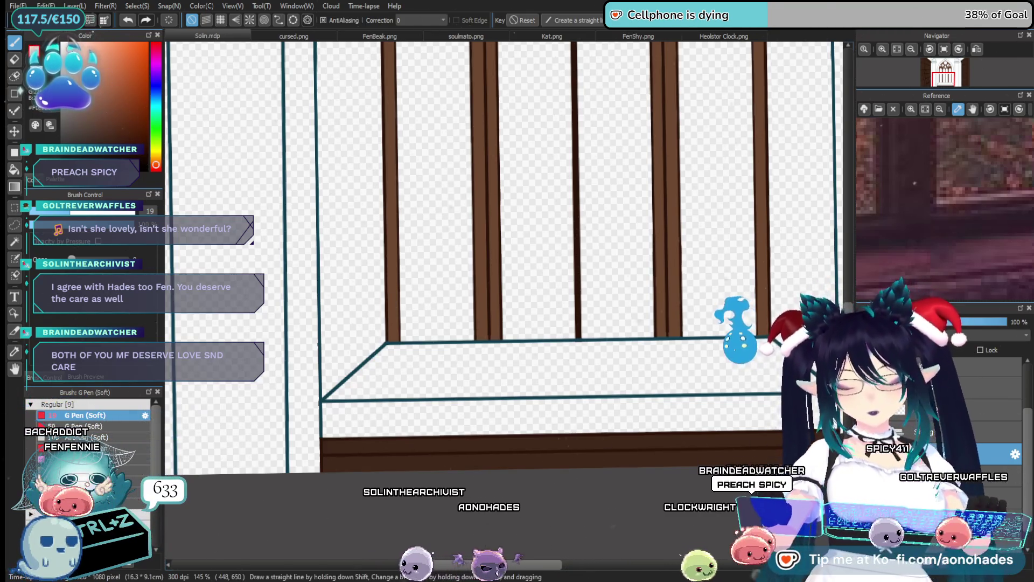
Pick a pale cyan, move to the layer below, and paint the sill's left and right diagonal edges.
left_click(156, 111)
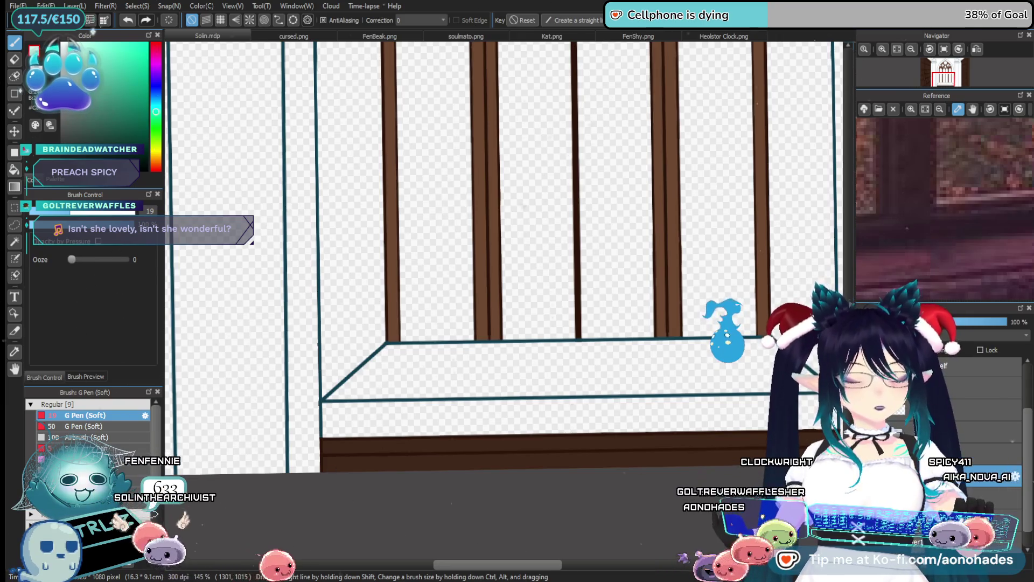
scroll(346, 323, "up", 5)
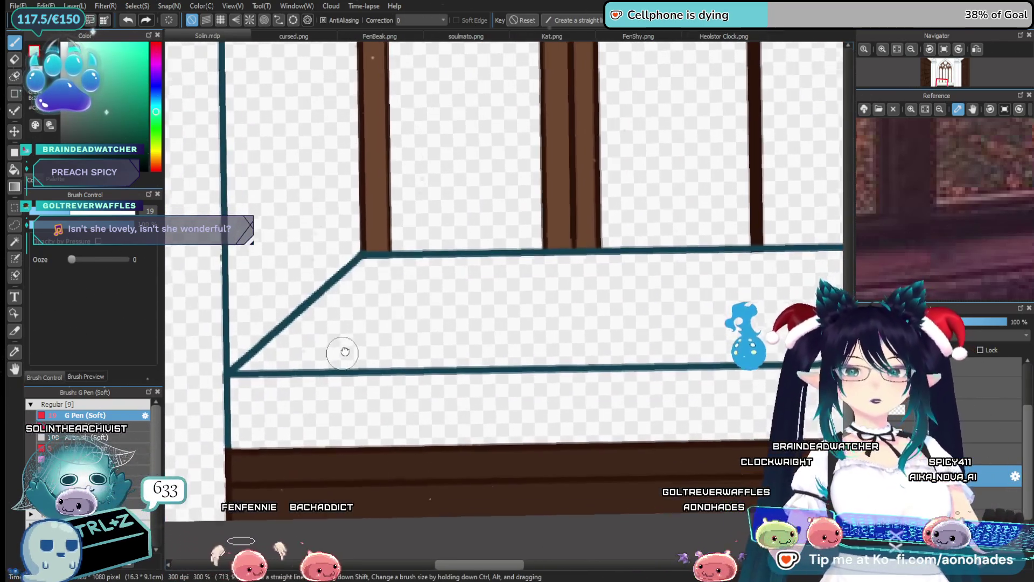
left_click_drag(345, 351, 396, 330)
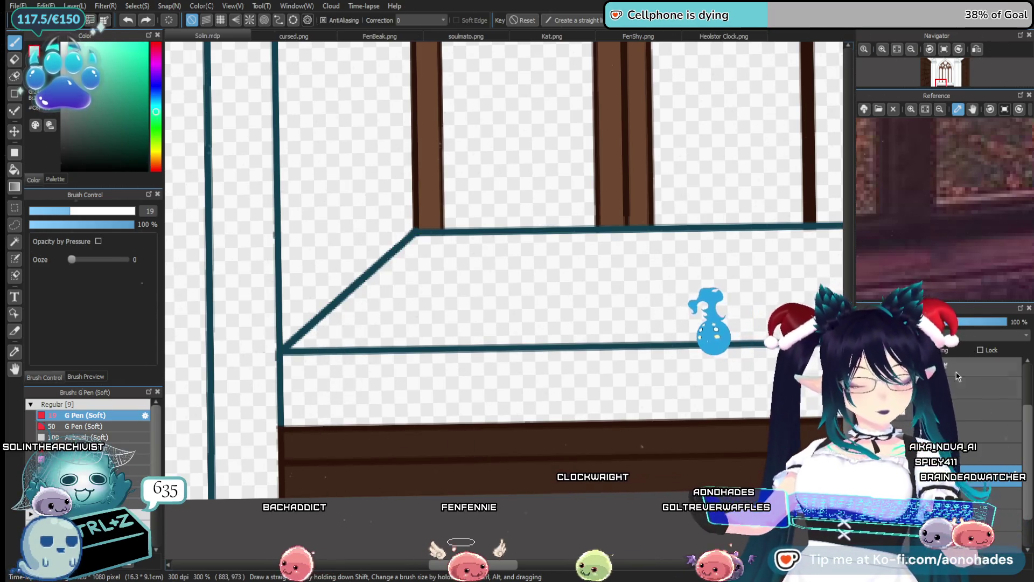
left_click(970, 498)
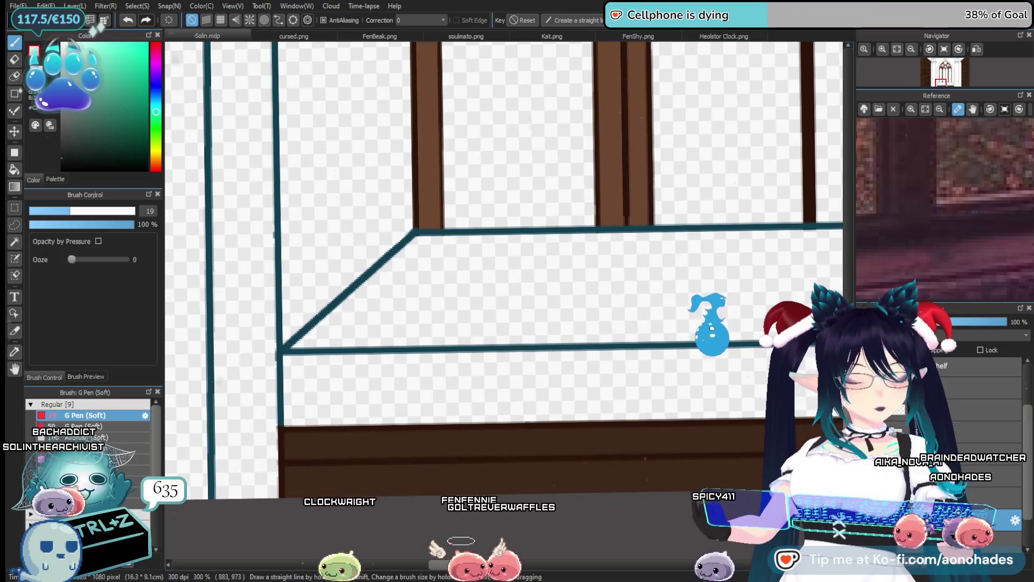
left_click_drag(741, 286, 707, 291)
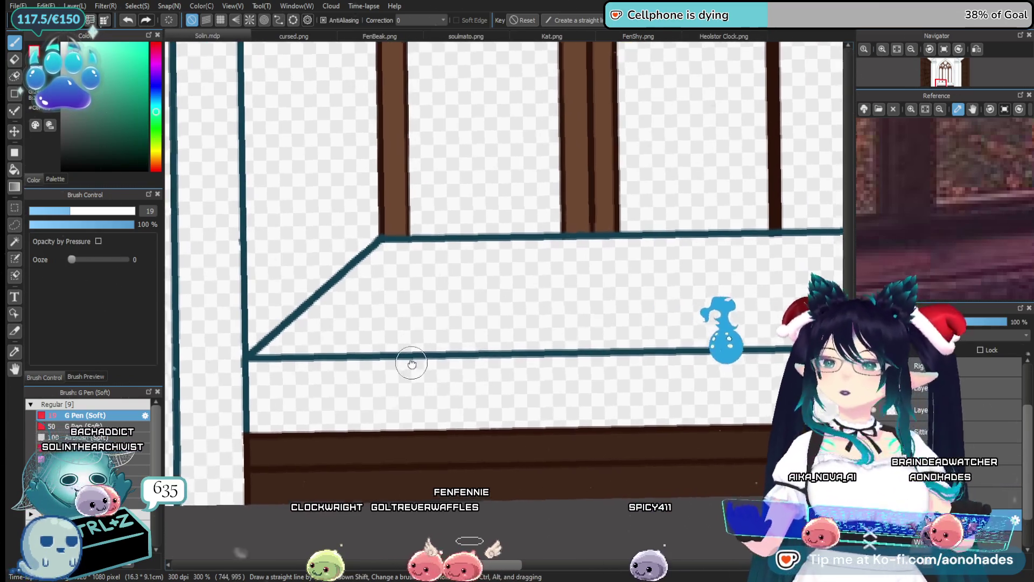
mouse_move(383, 263)
left_mouse_down()
mouse_move(312, 328)
mouse_move(254, 357)
mouse_move(268, 415)
mouse_move(317, 352)
left_mouse_up()
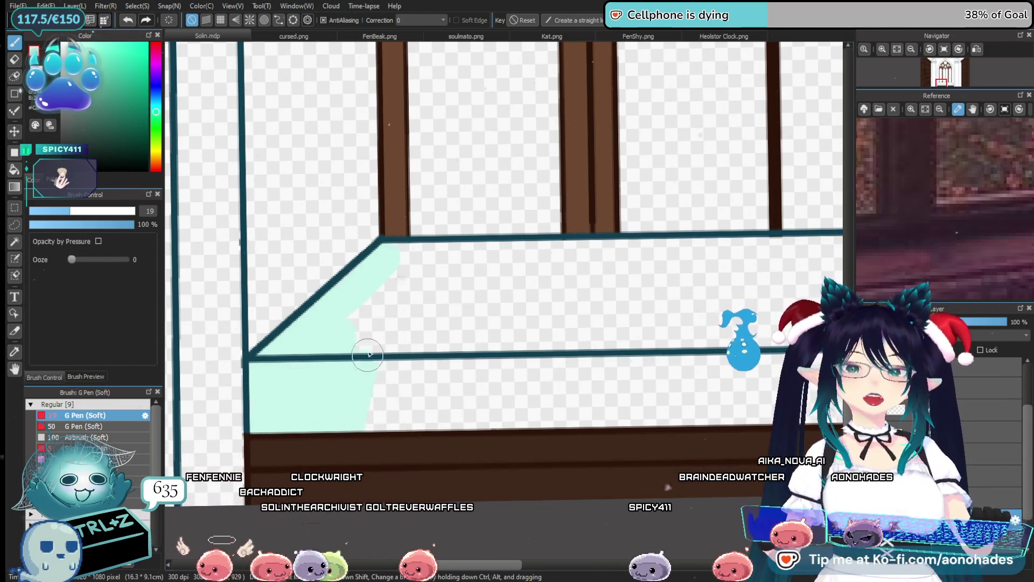
mouse_move(618, 380)
left_mouse_down()
mouse_move(532, 309)
mouse_move(446, 298)
left_mouse_up()
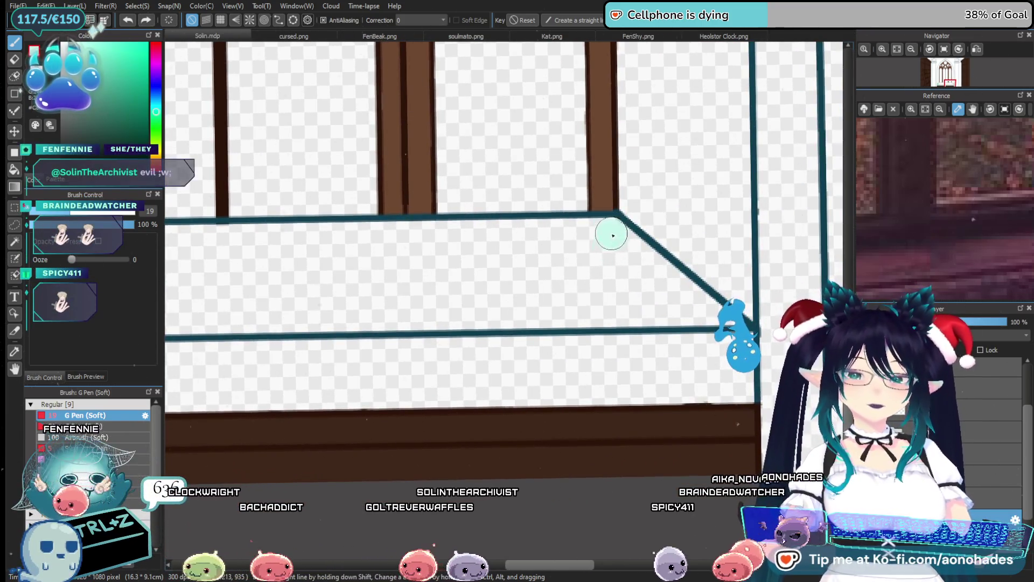
mouse_move(621, 259)
left_mouse_down()
mouse_move(648, 279)
mouse_move(547, 299)
left_mouse_up()
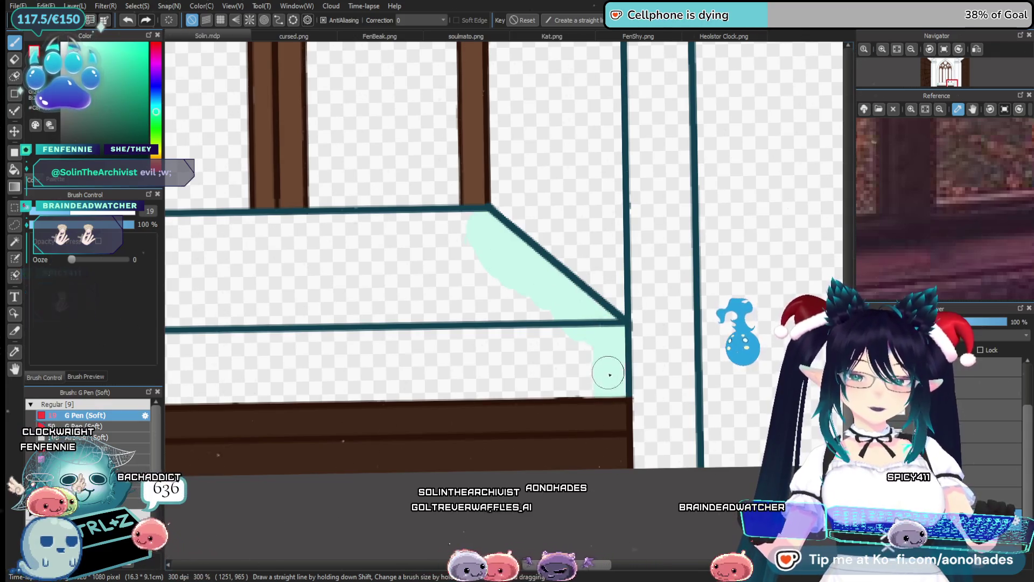
mouse_move(560, 358)
left_mouse_down()
mouse_move(619, 374)
mouse_move(598, 212)
left_mouse_up()
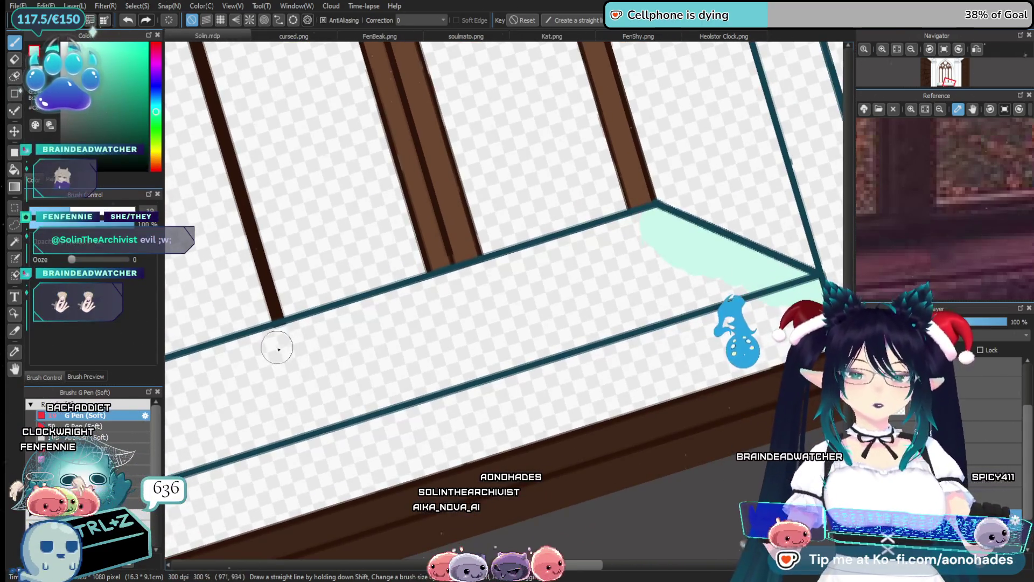
Undo the last stroke and fill the sill top and remaining transparent gaps with mint.
key("ctrl+z")
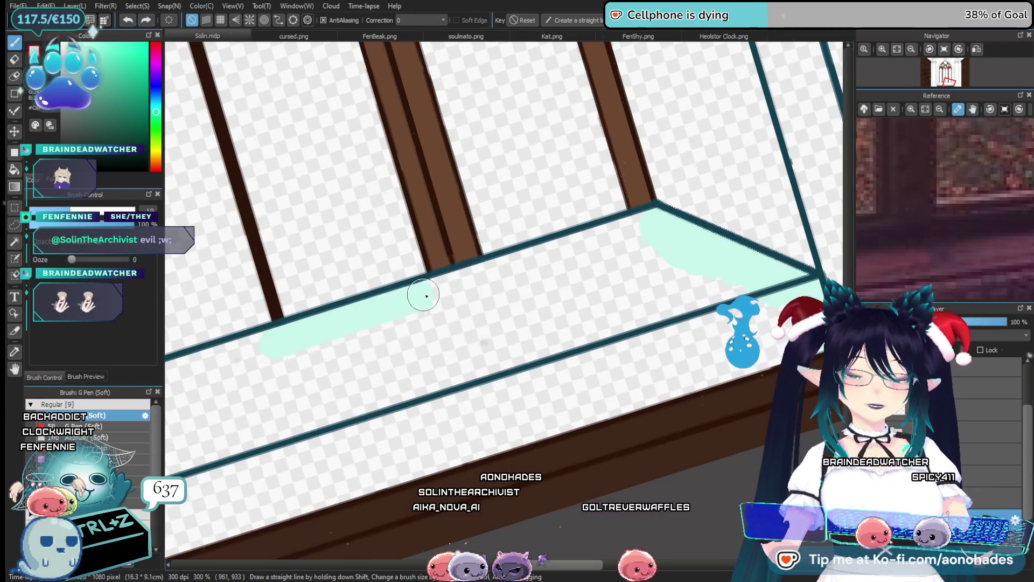
mouse_move(323, 383)
left_mouse_down()
mouse_move(369, 341)
mouse_move(437, 228)
left_mouse_up()
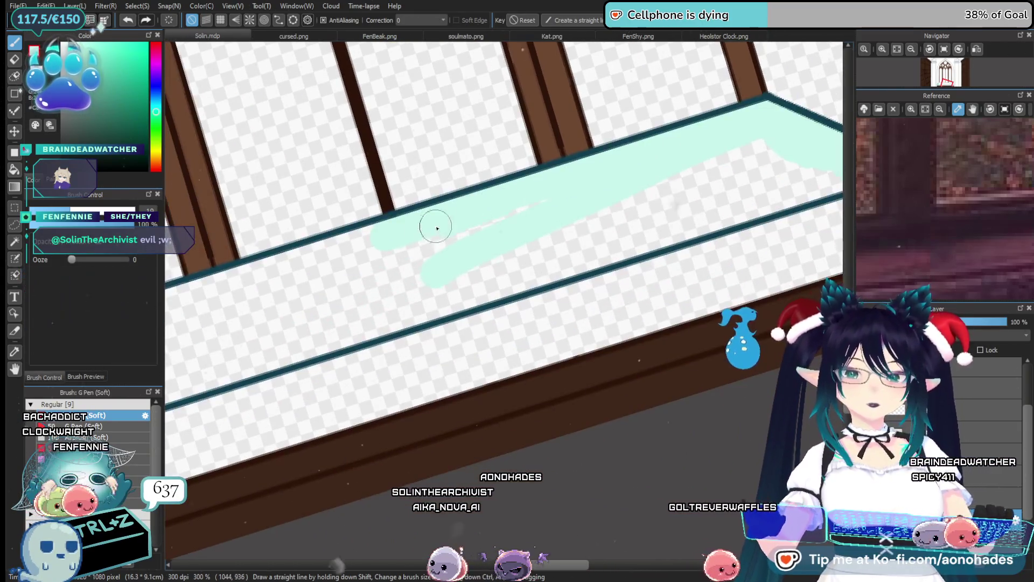
mouse_move(405, 272)
left_mouse_down()
mouse_move(469, 342)
mouse_move(286, 415)
mouse_move(734, 271)
left_mouse_up()
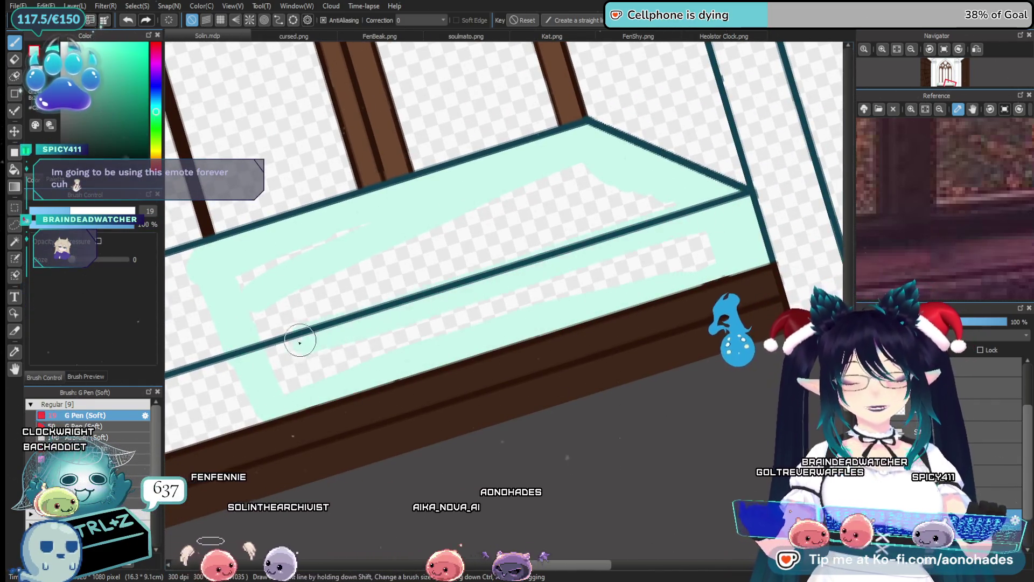
left_click_drag(272, 272, 316, 242)
left_click_drag(275, 316, 432, 210)
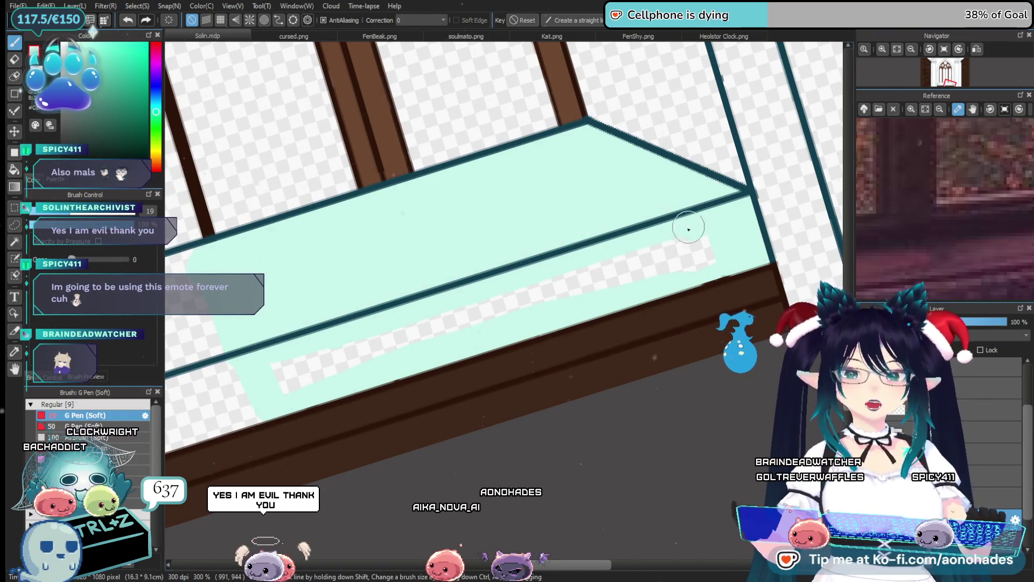
left_click_drag(492, 350, 356, 337)
mouse_move(289, 403)
left_mouse_down()
mouse_move(240, 397)
mouse_move(674, 231)
left_mouse_up()
mouse_move(456, 186)
left_mouse_down()
mouse_move(296, 226)
mouse_move(348, 212)
left_mouse_up()
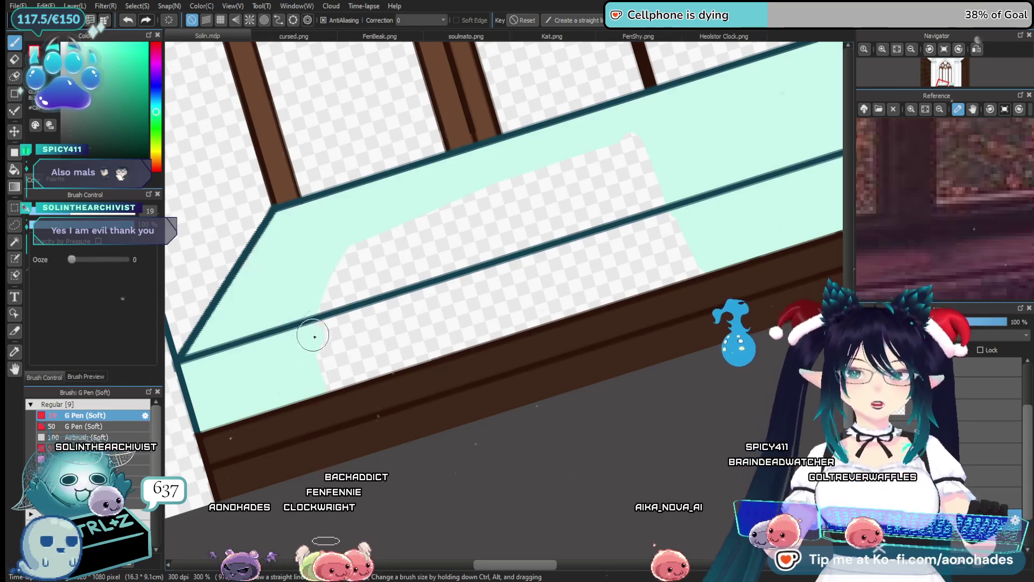
left_click_drag(314, 336, 404, 225)
mouse_move(343, 394)
left_mouse_down()
mouse_move(494, 208)
mouse_move(649, 138)
mouse_move(649, 189)
mouse_move(480, 309)
mouse_move(600, 248)
mouse_move(600, 300)
mouse_move(704, 273)
left_mouse_up()
left_click_drag(531, 274, 536, 404)
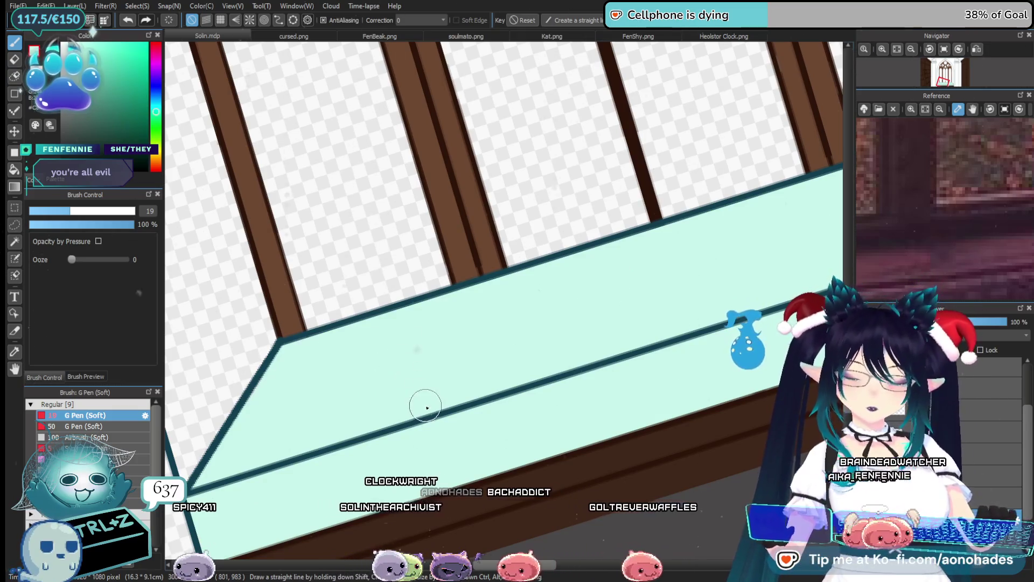
left_click(482, 369, "ctrl")
Reset and zoom out the view, choose a pale cream-yellow, and paint cream over the sill's left end.
key("ctrl+0")
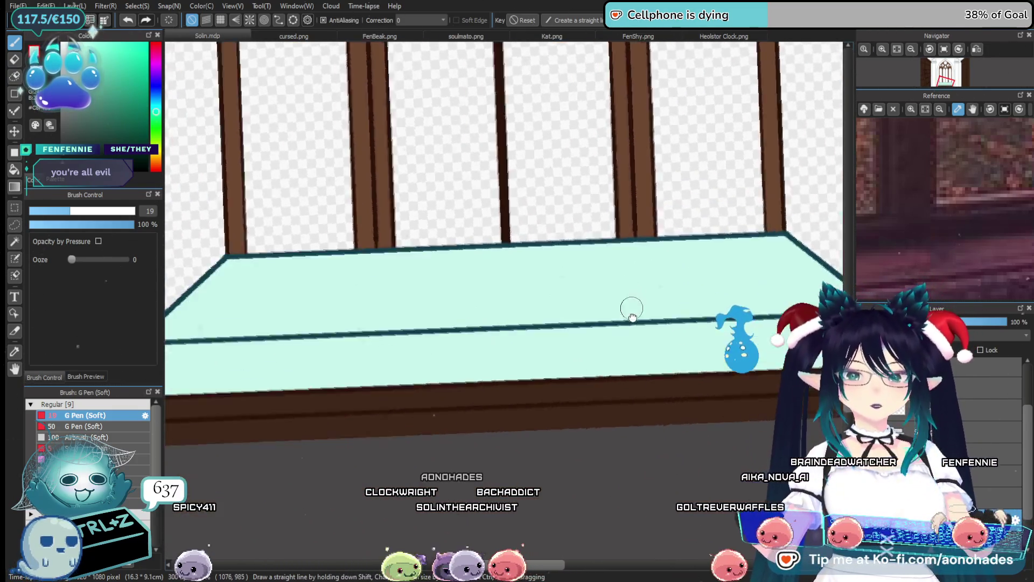
left_click_drag(511, 342, 506, 306)
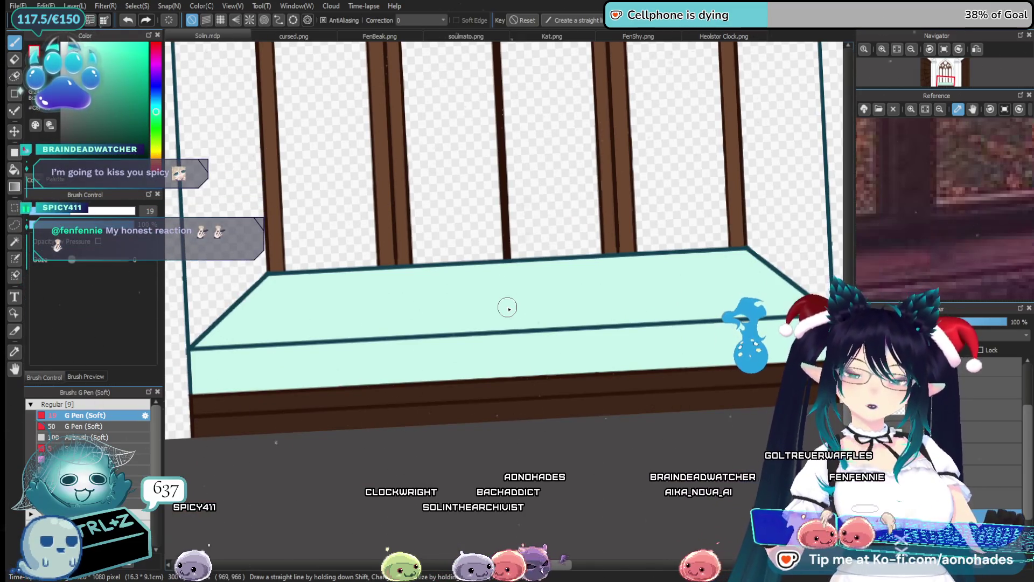
left_click(156, 152)
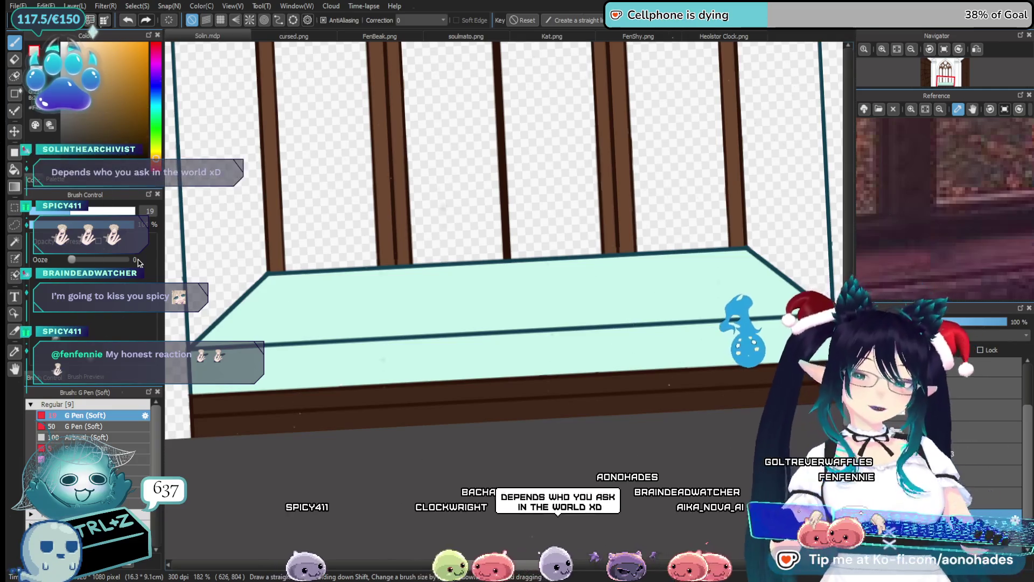
scroll(419, 319, "down", 3)
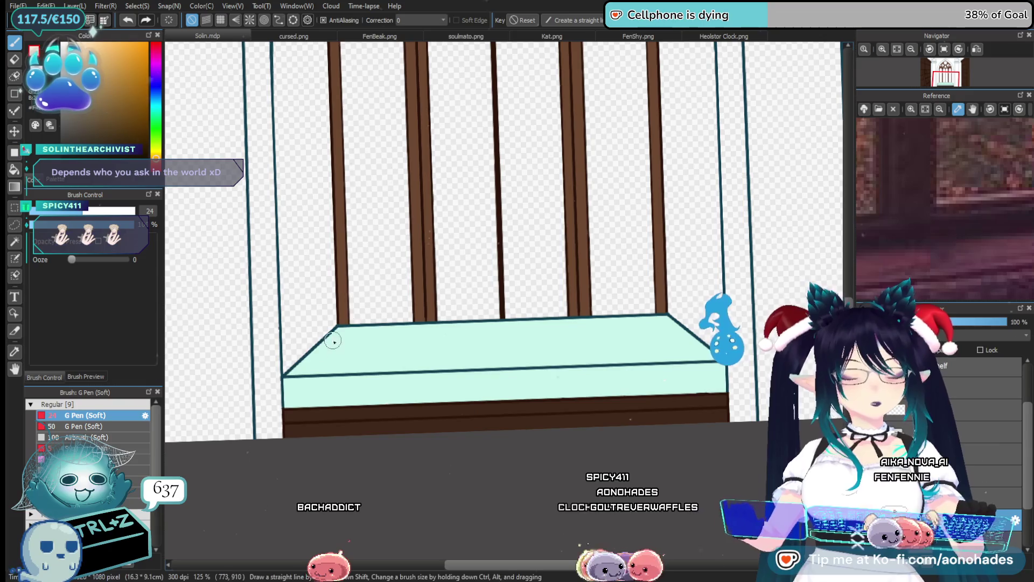
mouse_move(329, 354)
left_mouse_down()
mouse_move(398, 344)
mouse_move(462, 302)
left_mouse_up()
Paint cream across the rest of the sill's top and front, undoing a stray dab.
mouse_move(447, 351)
left_mouse_down()
mouse_move(501, 372)
mouse_move(467, 407)
mouse_move(535, 413)
left_mouse_up()
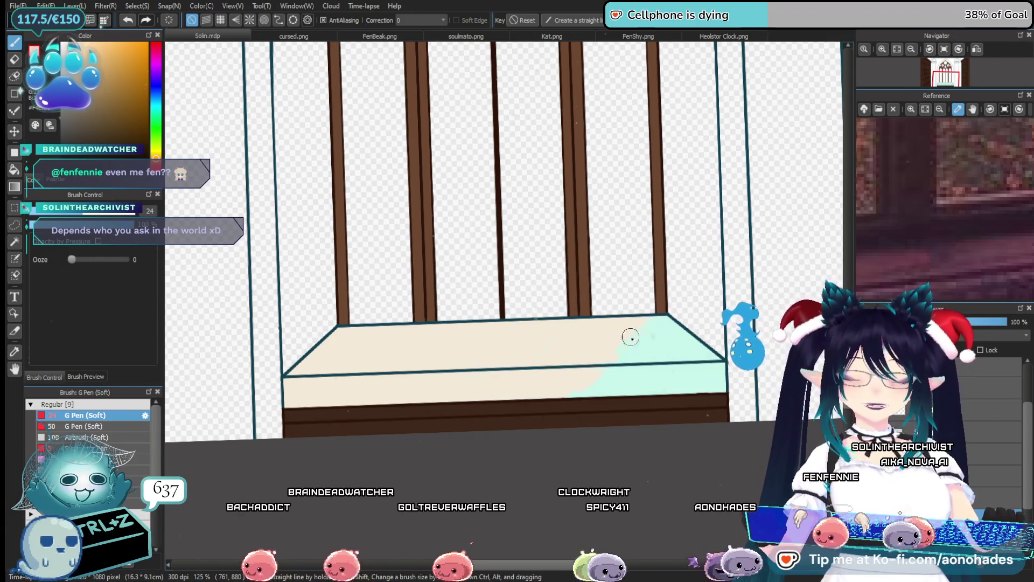
left_click_drag(630, 337, 707, 297)
left_click_drag(663, 385, 716, 361)
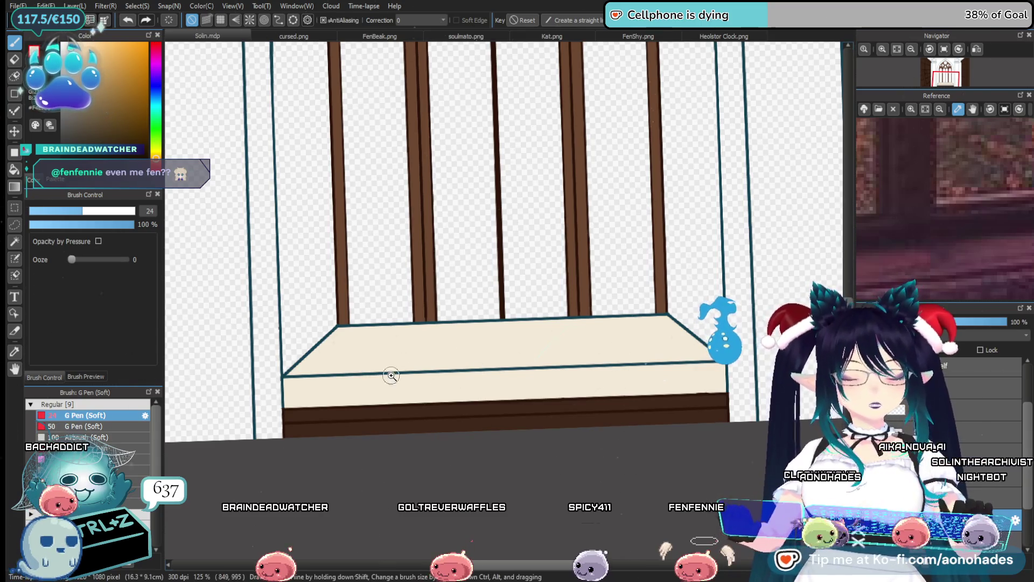
scroll(377, 367, "up", 3)
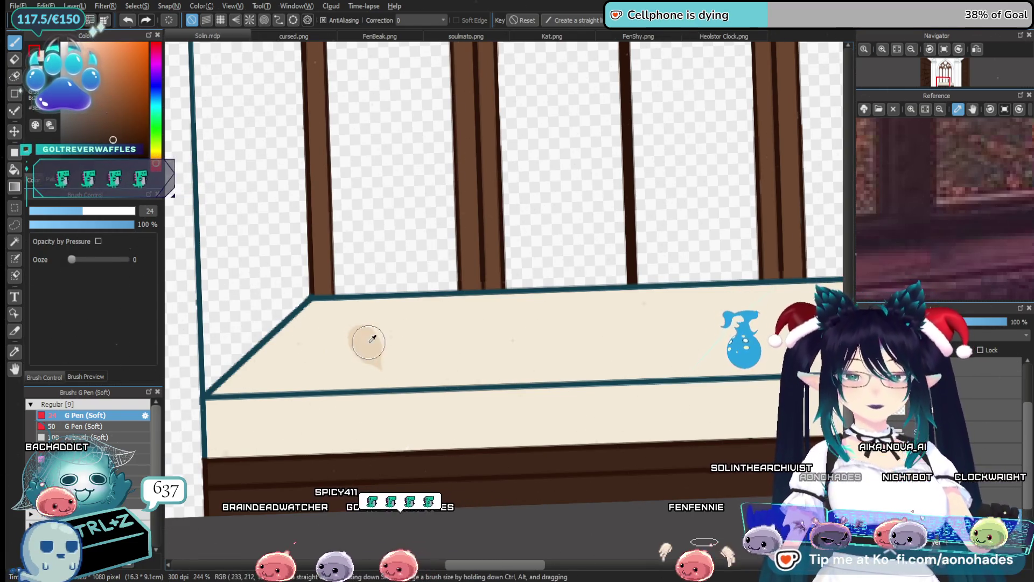
key("ctrl+z")
scroll(511, 432, "down", 2)
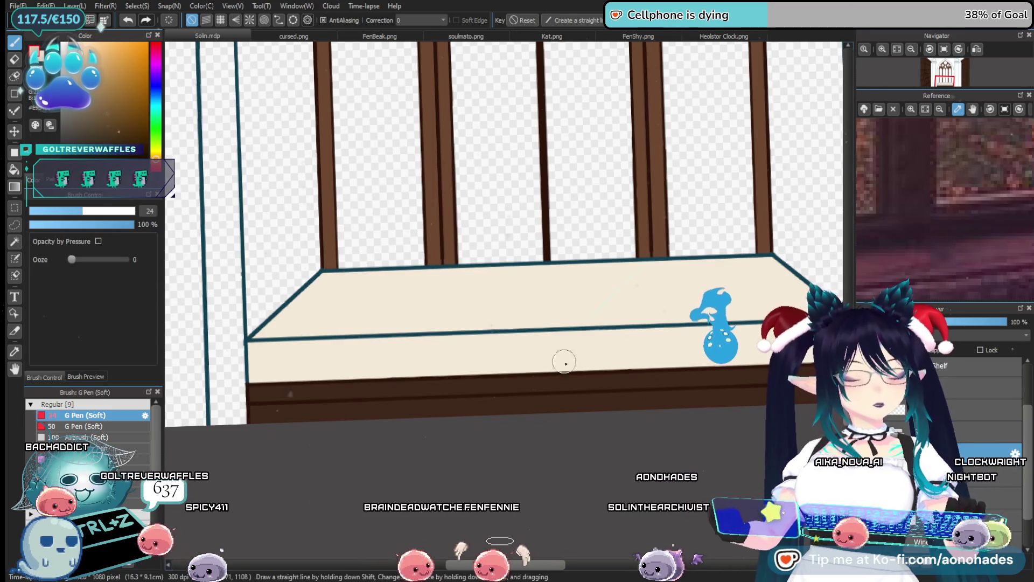
Recolour the sill's left diagonal outline in light tan and save the file.
scroll(277, 358, "up", 4)
mouse_move(401, 222)
left_mouse_down()
mouse_move(421, 203)
mouse_move(284, 369)
mouse_move(743, 358)
left_mouse_up()
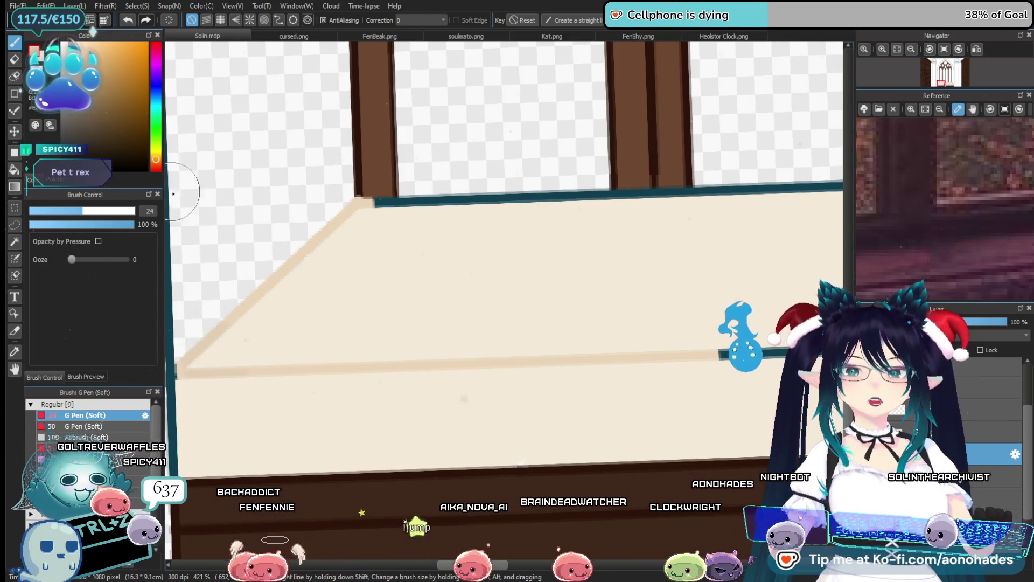
key("ctrl+s")
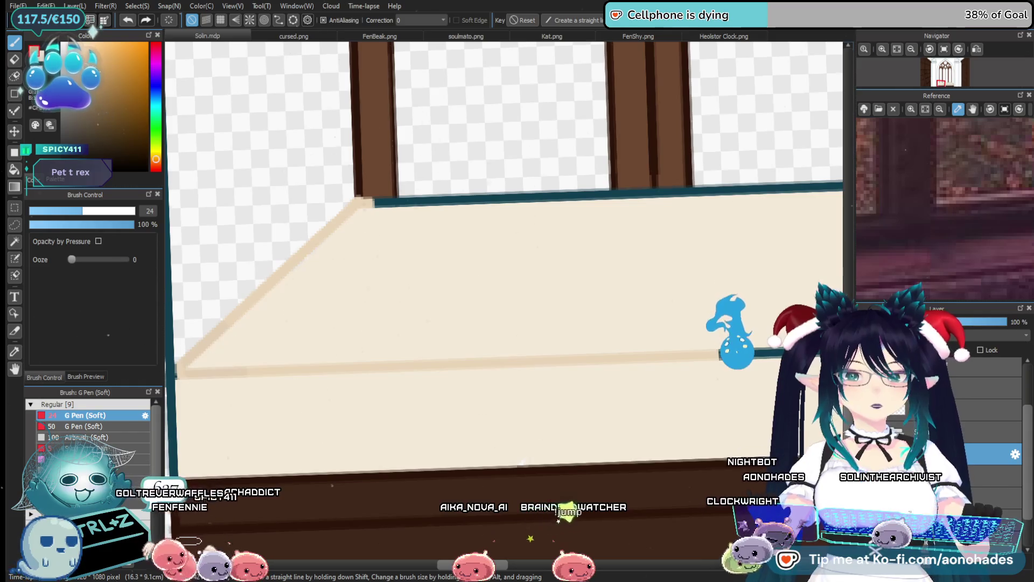
Trace the sill's diagonal, top, front and bottom edge lines in tan.
left_click_drag(244, 307, 183, 371)
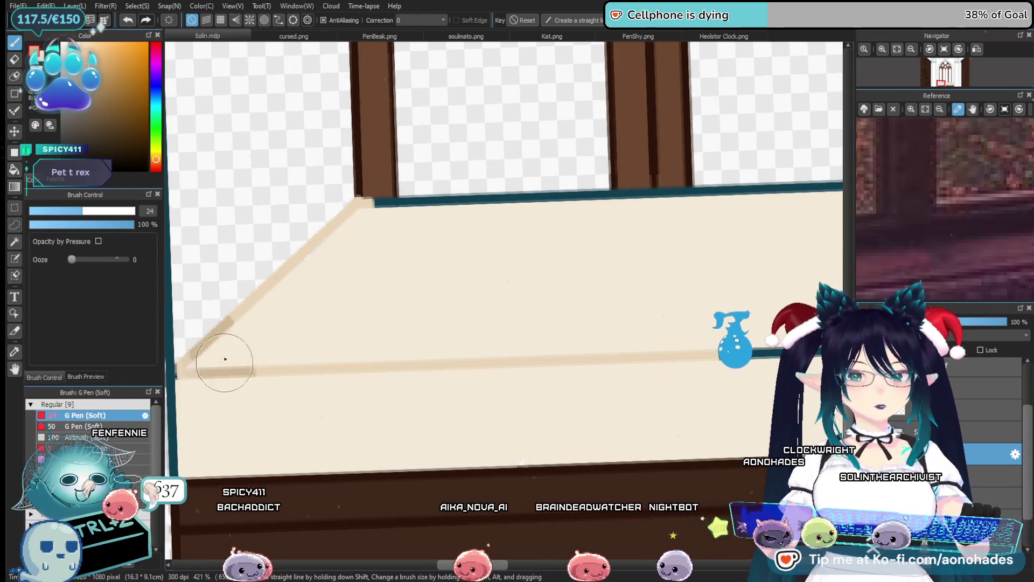
left_click_drag(242, 309, 347, 221)
left_click_drag(446, 221, 803, 200)
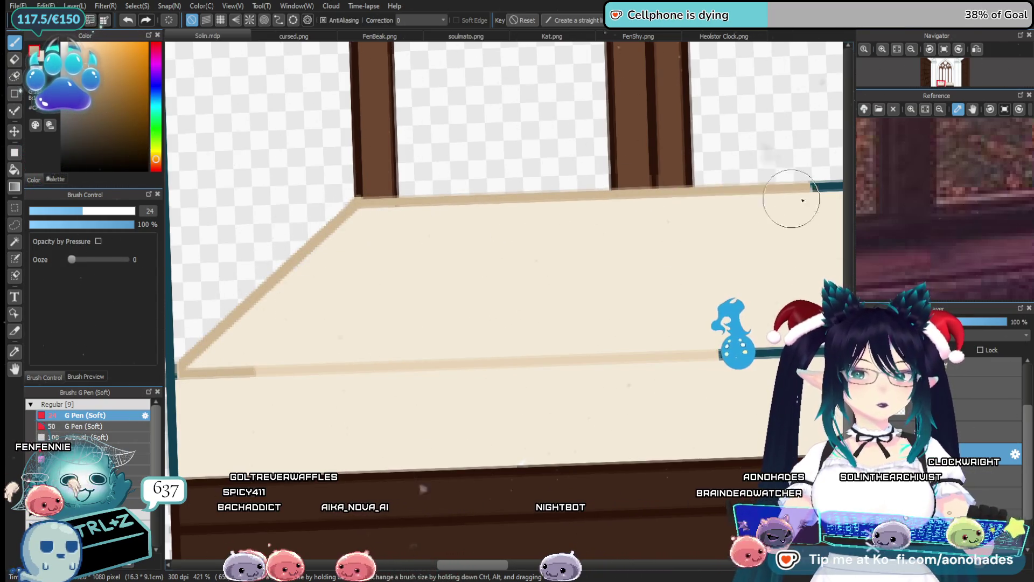
left_click_drag(243, 386, 763, 356)
mouse_move(552, 390)
left_mouse_down()
mouse_move(680, 409)
mouse_move(293, 358)
left_mouse_up()
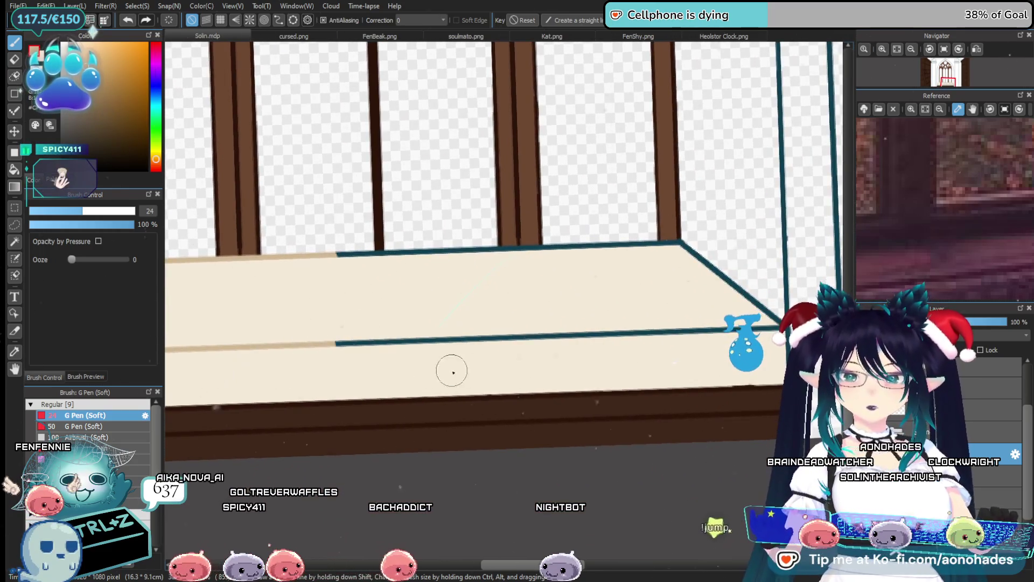
left_click_drag(362, 352, 658, 341)
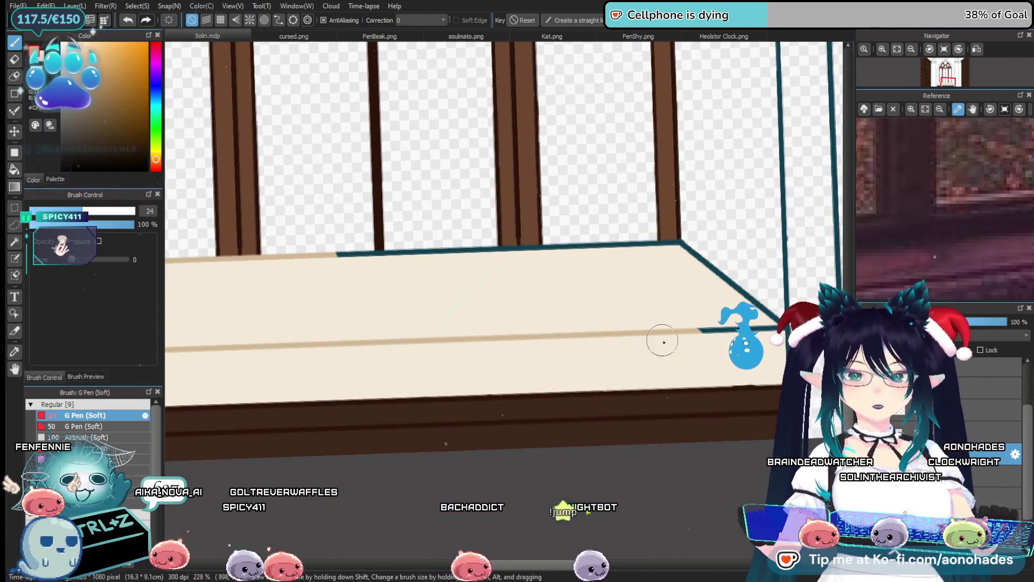
left_click_drag(725, 361, 568, 354)
Pan and zoom along the sill to check the tan edges, ending at its right corner.
scroll(560, 358, "up", 3)
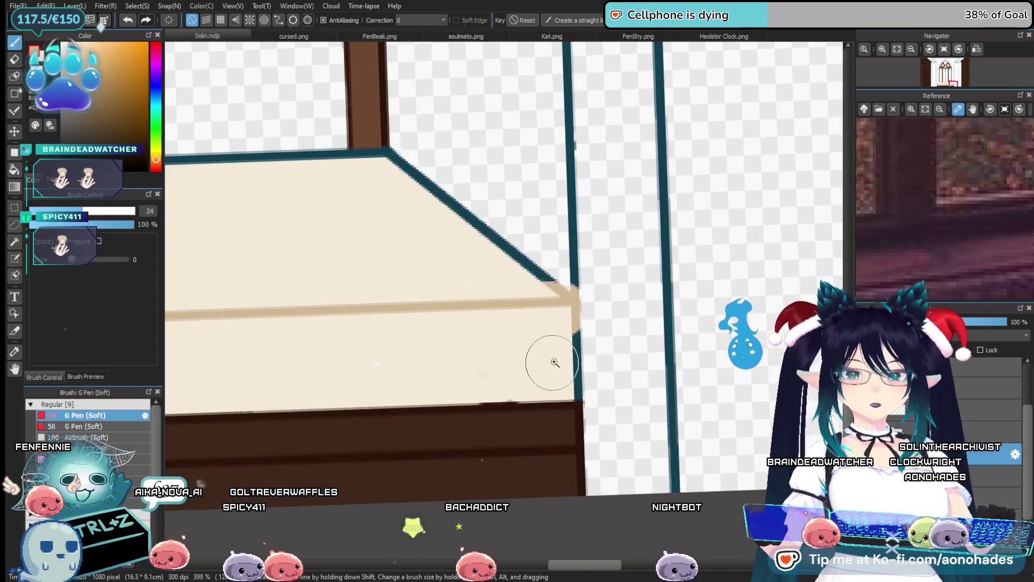
scroll(536, 383, "down", 6)
left_click_drag(503, 334, 692, 305)
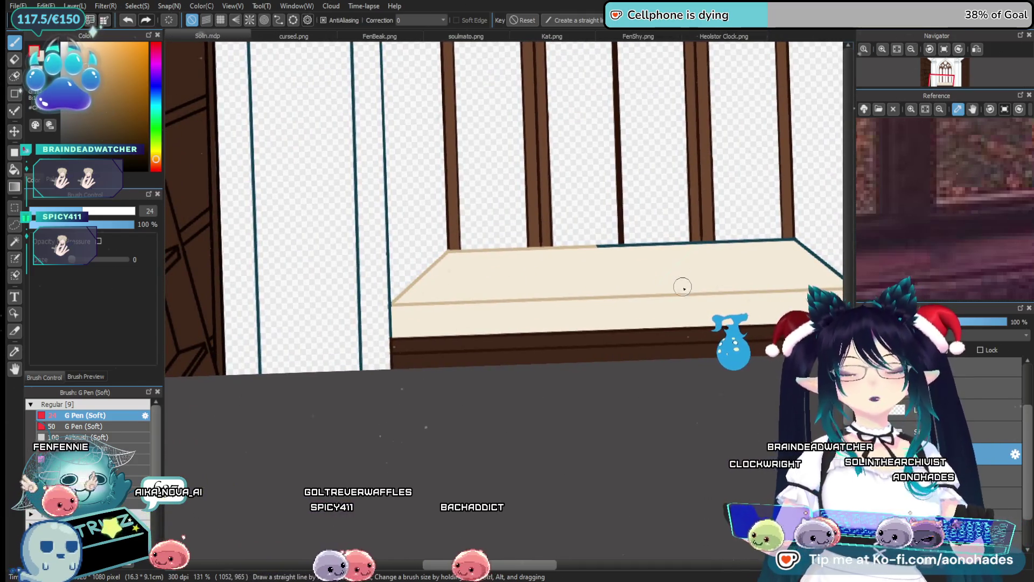
scroll(684, 312, "up", 6)
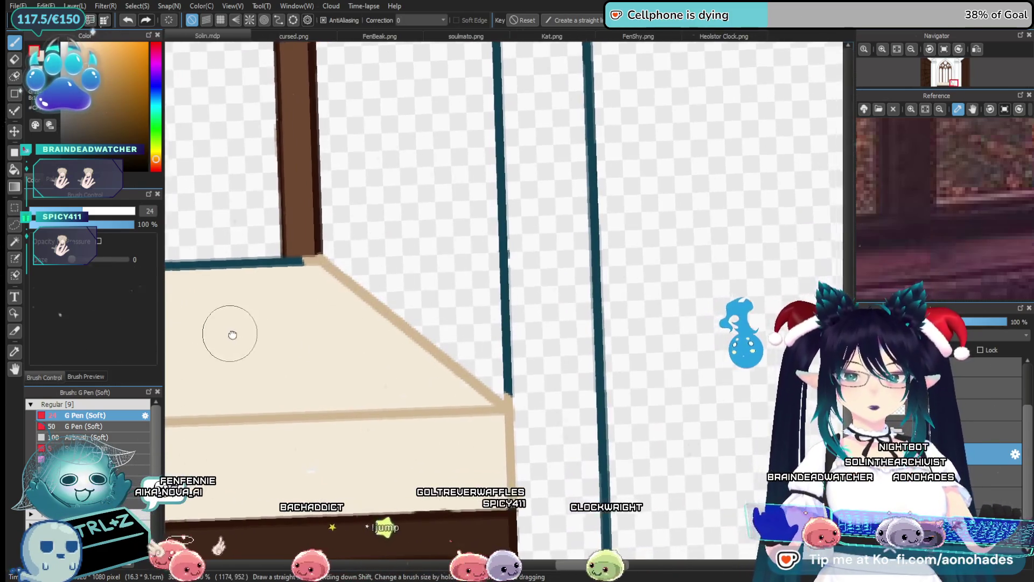
left_click_drag(231, 330, 596, 219)
scroll(359, 205, "down", 2)
scroll(439, 224, "up", 2)
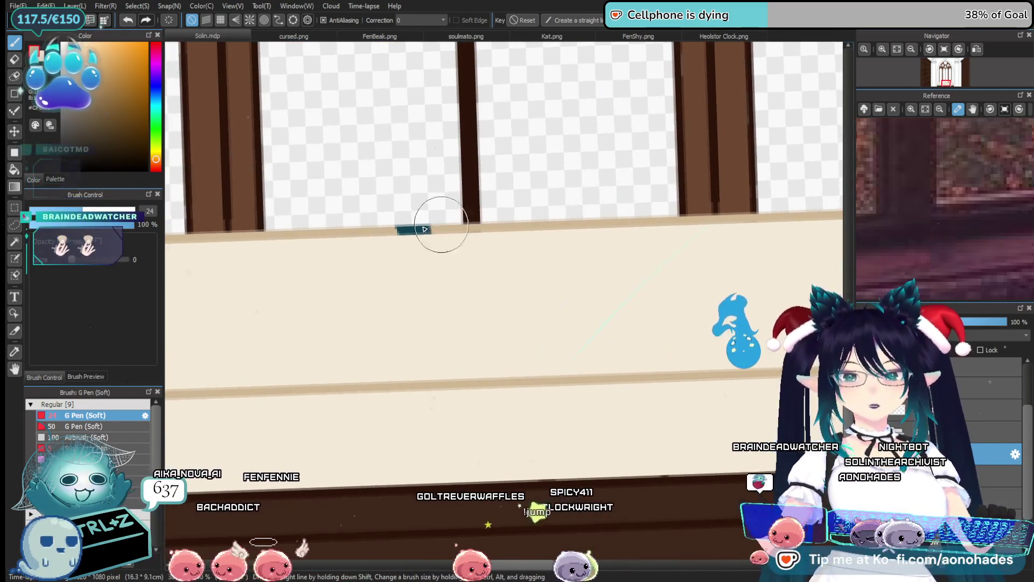
left_click_drag(646, 342, 526, 382)
scroll(526, 381, "down", 2)
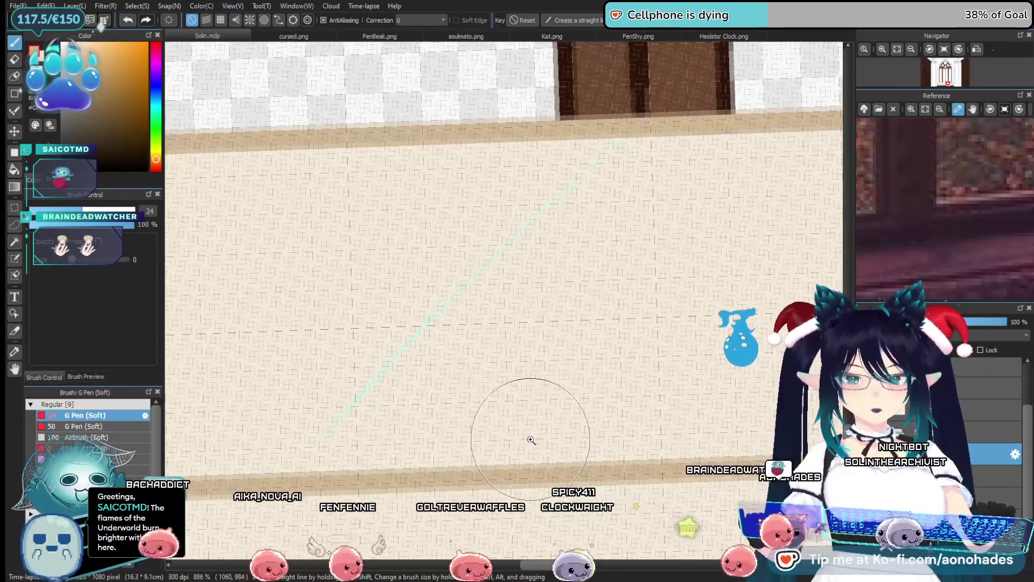
scroll(531, 439, "down", 2)
left_click_drag(612, 409, 343, 293)
scroll(558, 288, "up", 3)
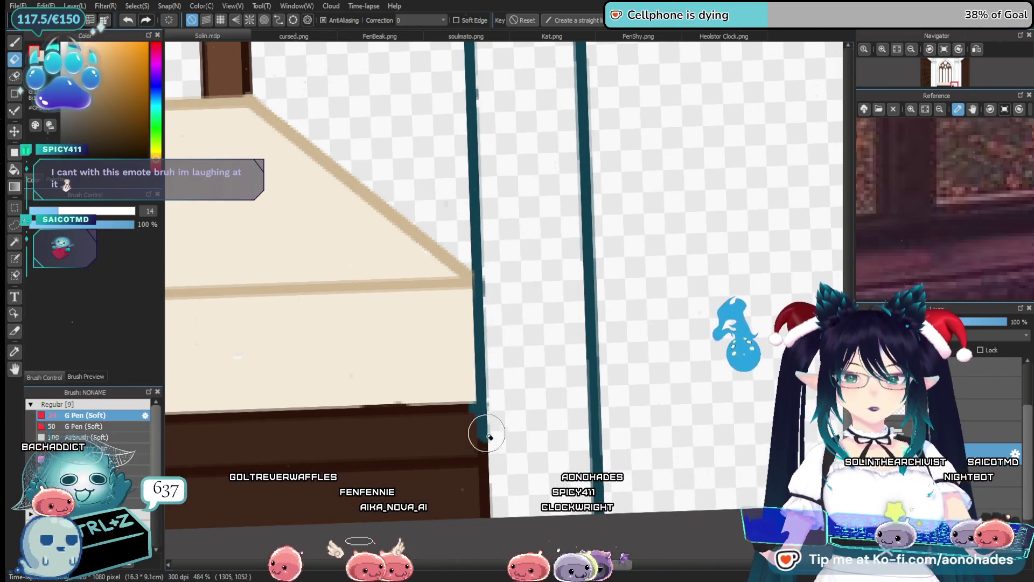
Undo the stray stroke near the sill's right corner and pan back across the sill.
key("ctrl+z")
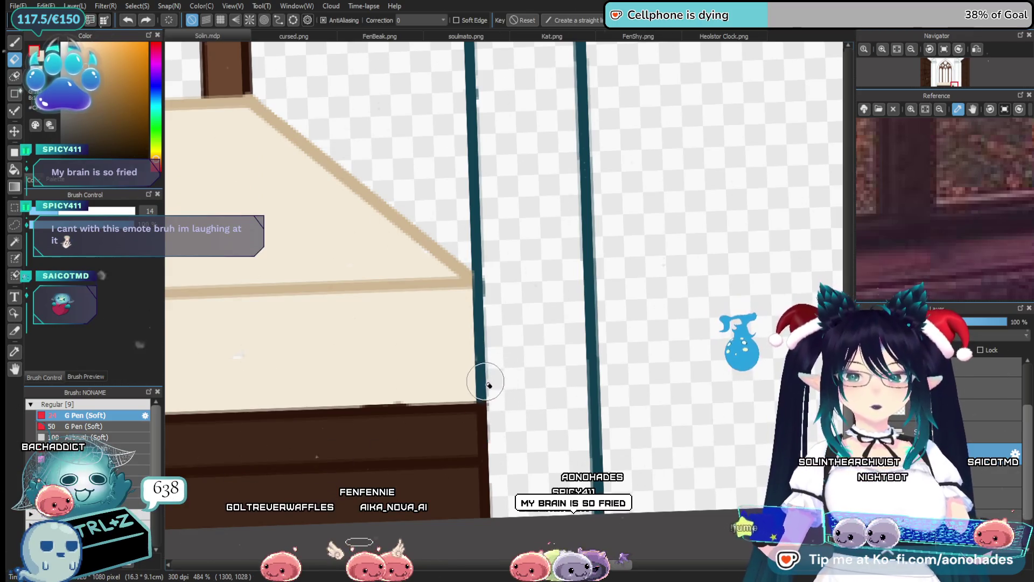
scroll(546, 345, "down", 3)
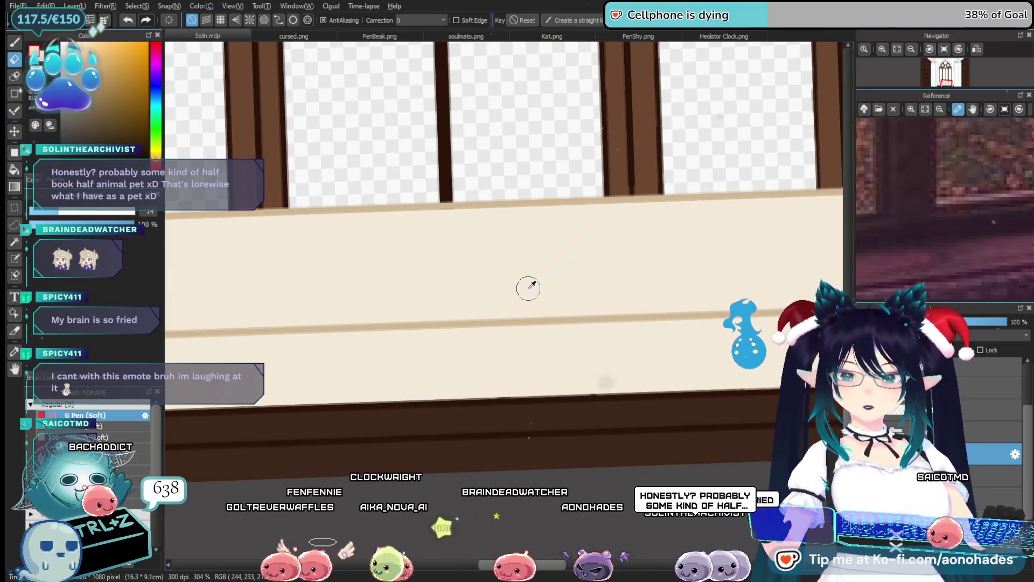
left_click_drag(532, 286, 564, 300)
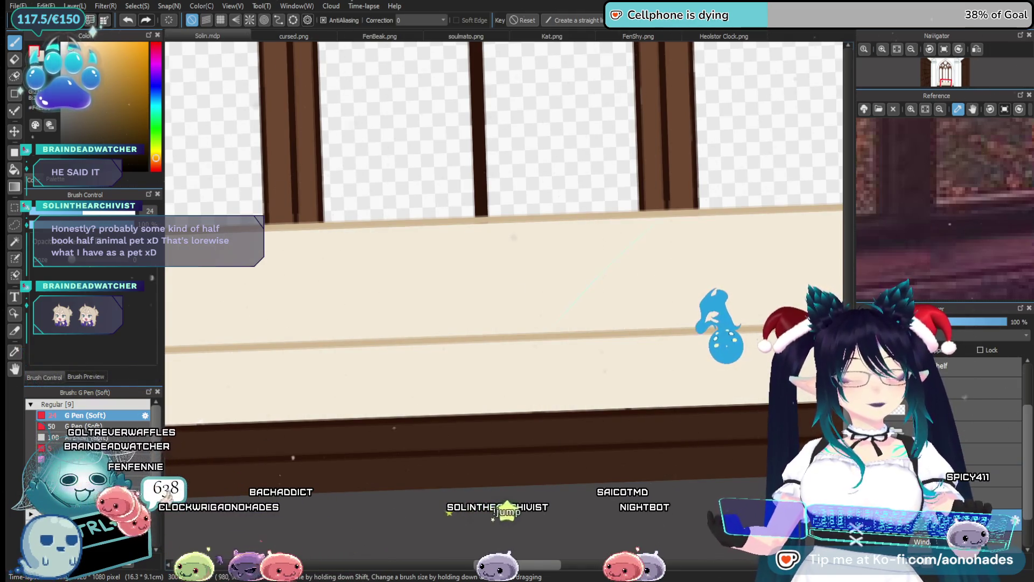
left_click_drag(610, 293, 550, 341)
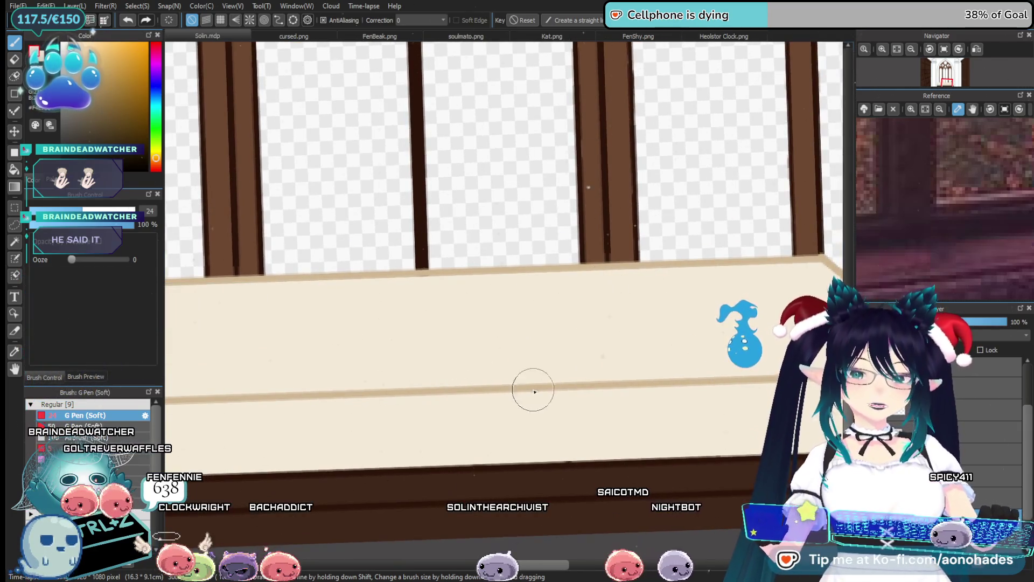
scroll(534, 391, "down", 5)
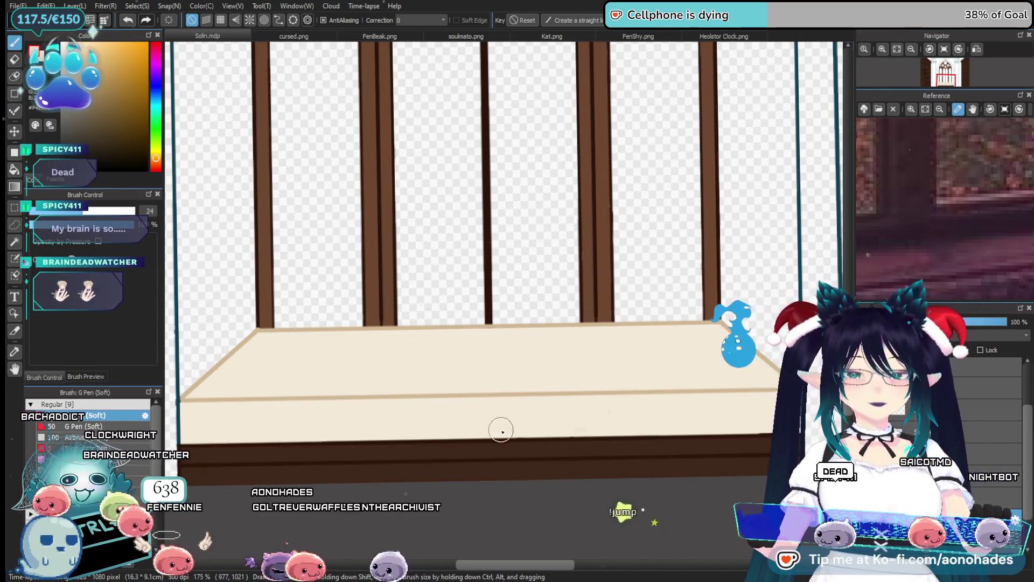
left_click_drag(619, 397, 542, 409)
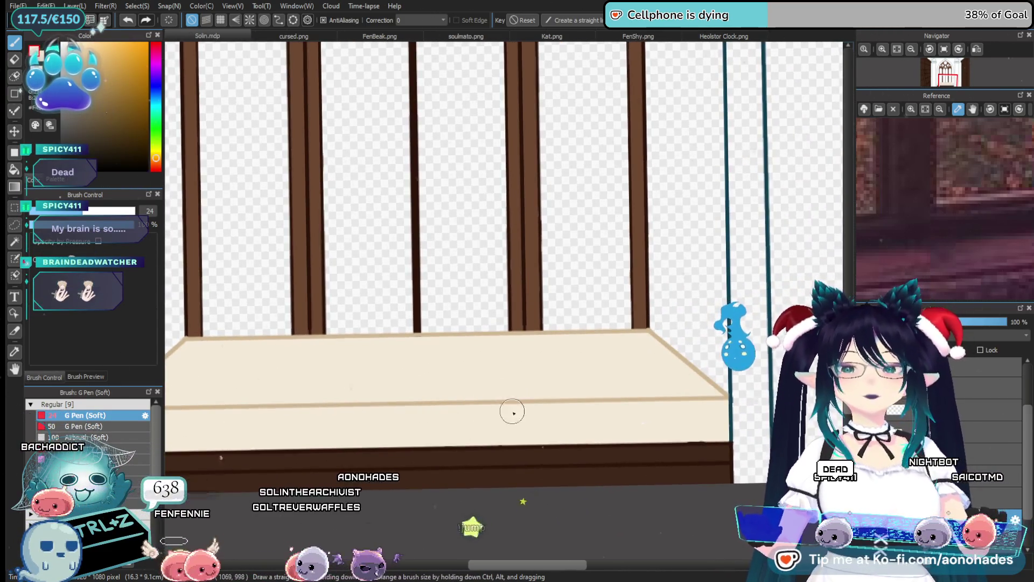